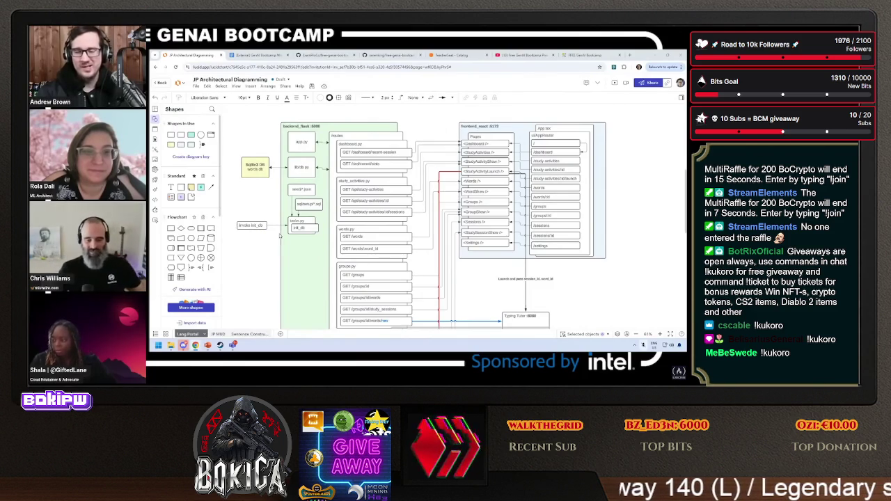
Pan around the existing architecture diagram, inspecting the Typing Tutor and Pages boxes.
scroll(297, 232, "up", 4)
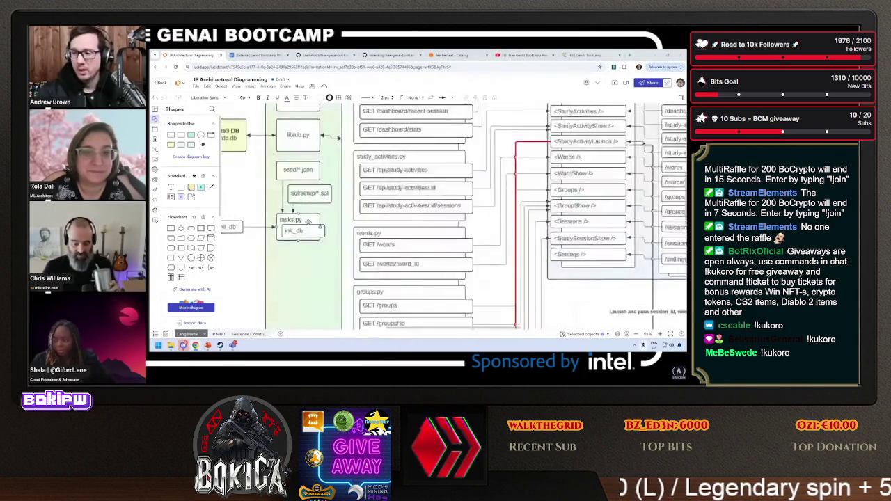
scroll(317, 207, "up", 3)
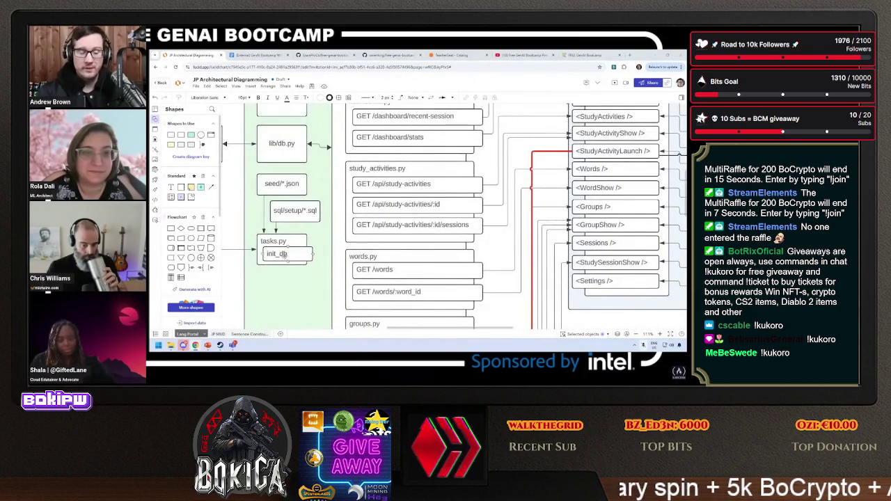
scroll(456, 293, "up", 2)
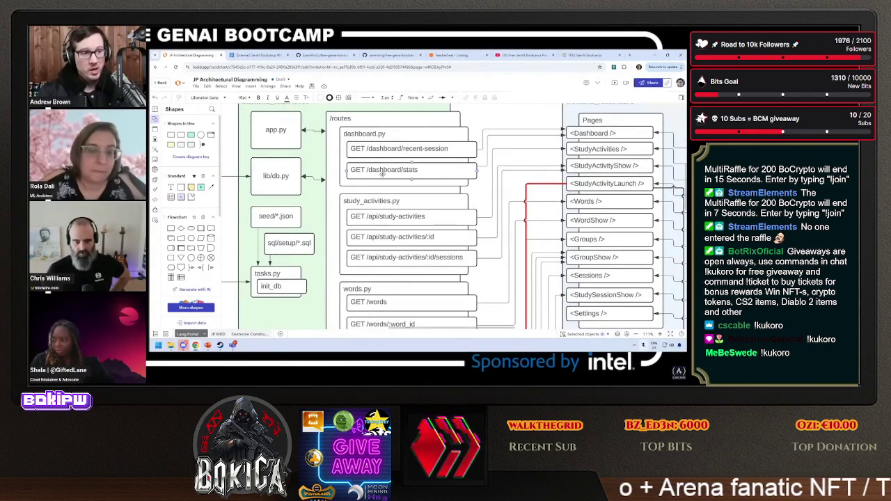
scroll(379, 178, "down", 3)
scroll(375, 179, "up", 3)
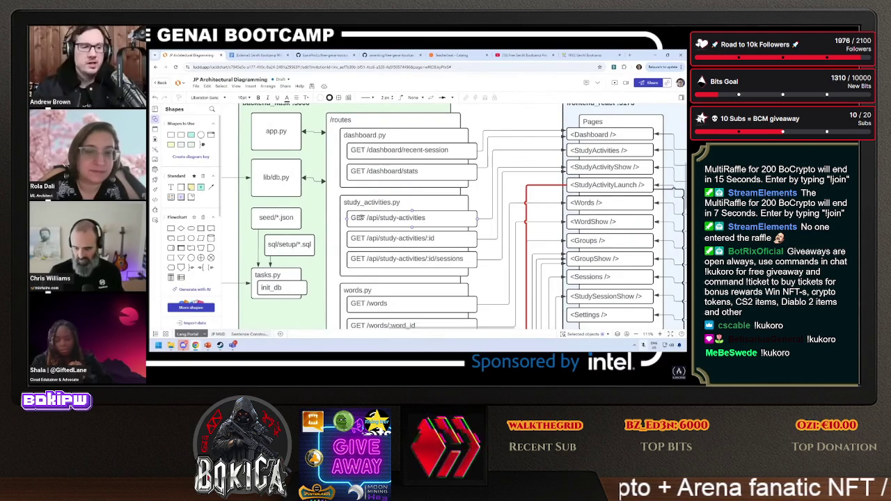
scroll(490, 112, "up", 2)
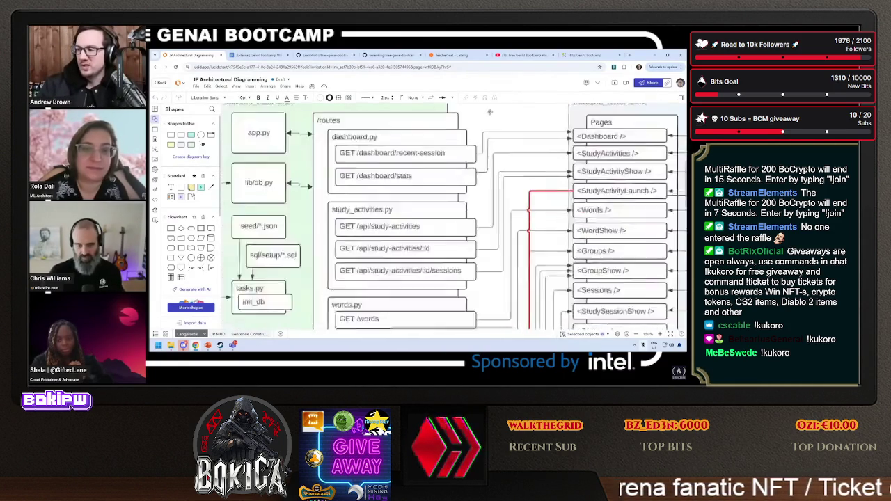
scroll(489, 111, "down", 3)
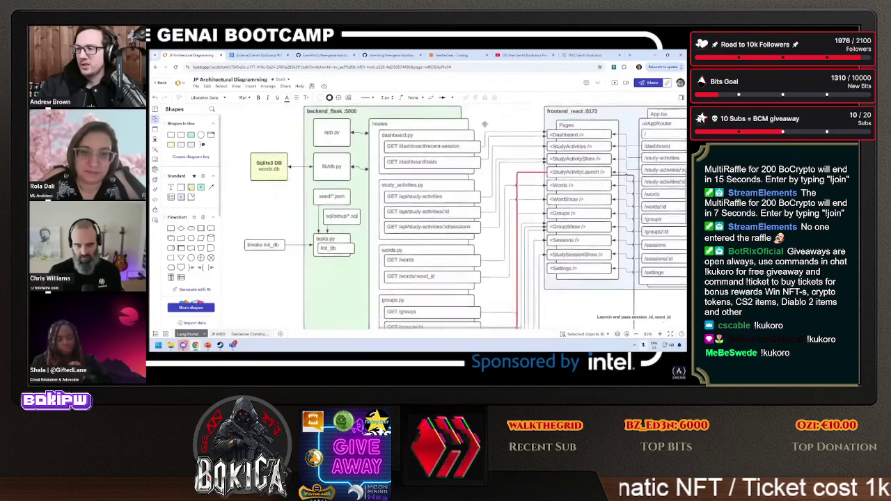
scroll(485, 124, "down", 3)
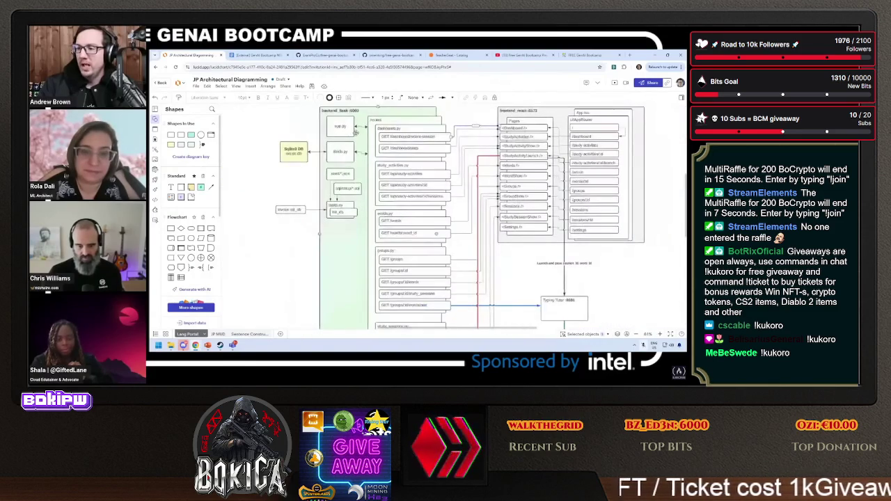
scroll(355, 133, "up", 2)
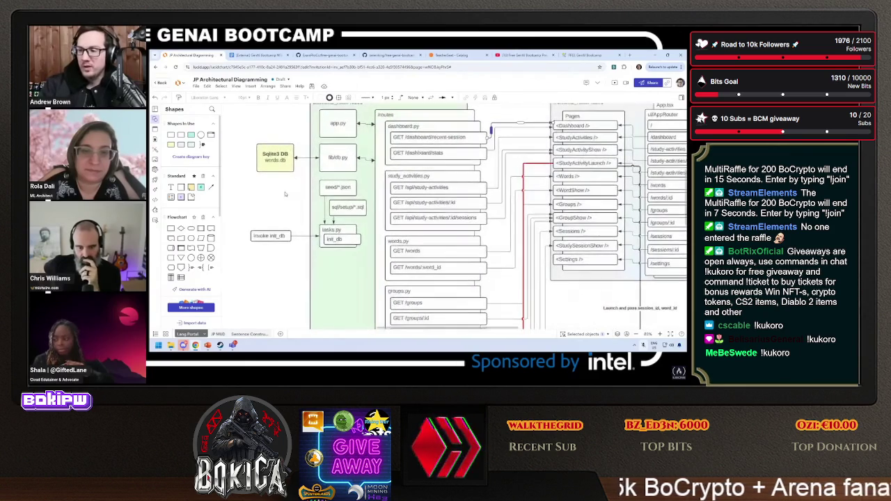
scroll(285, 194, "down", 5)
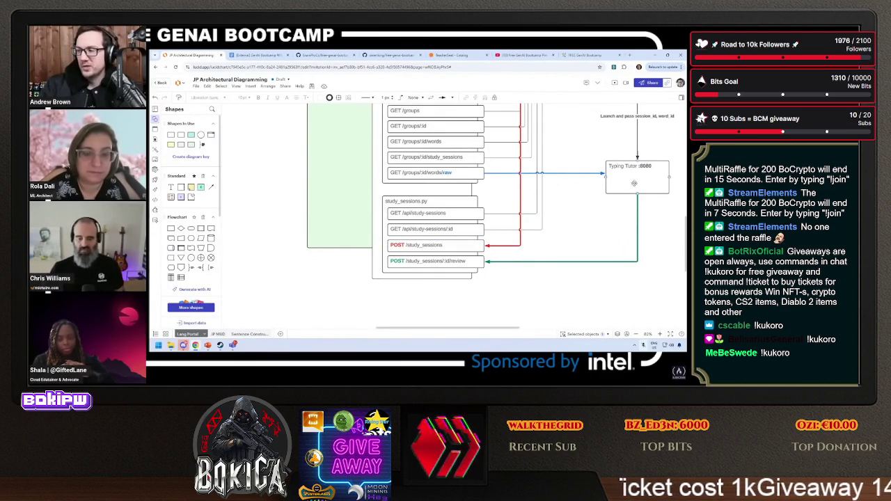
left_click(630, 173)
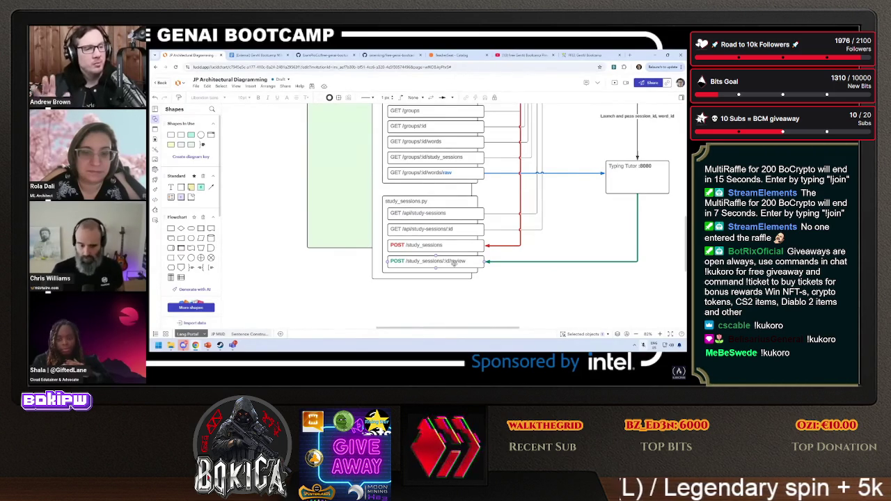
scroll(571, 222, "up", 10)
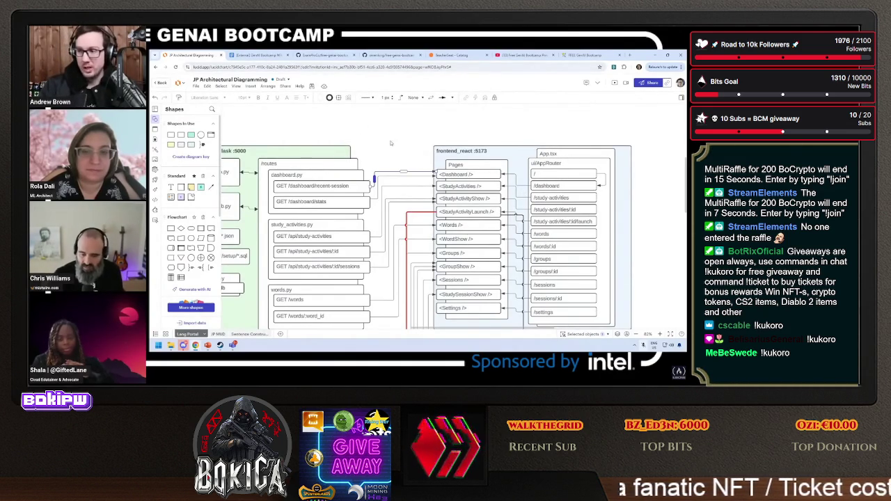
left_click(454, 179)
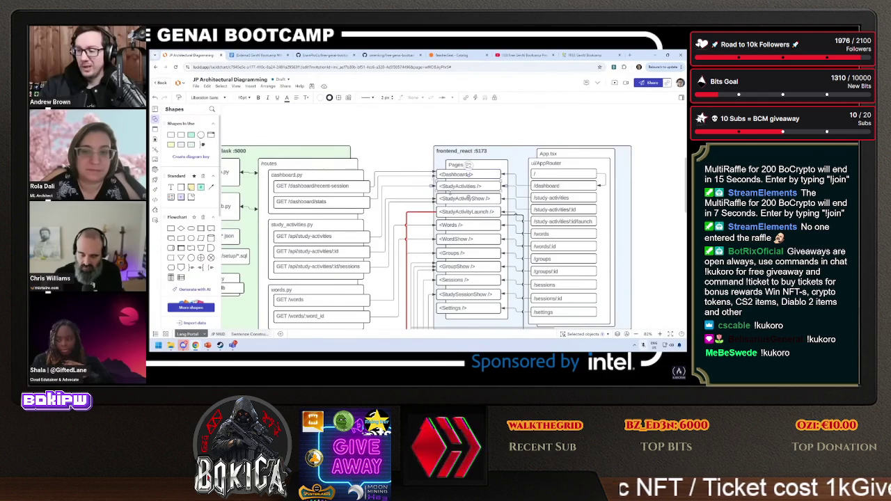
scroll(376, 143, "down", 5)
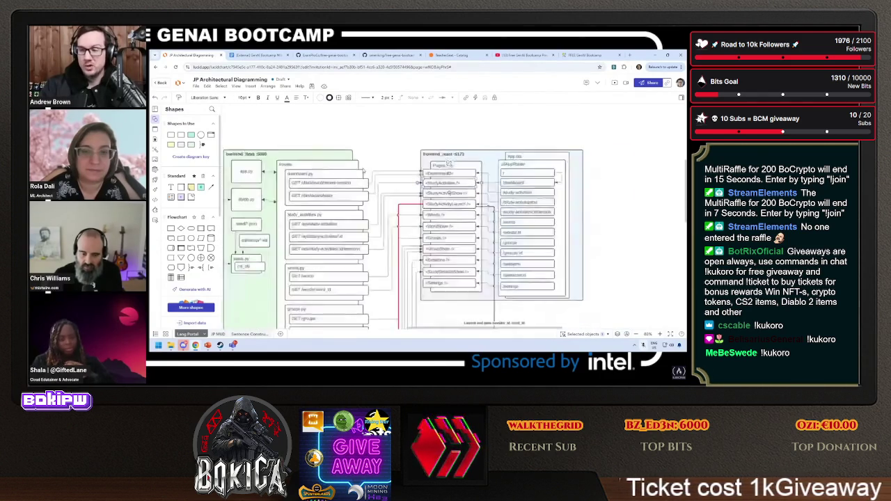
scroll(325, 247, "up", 5)
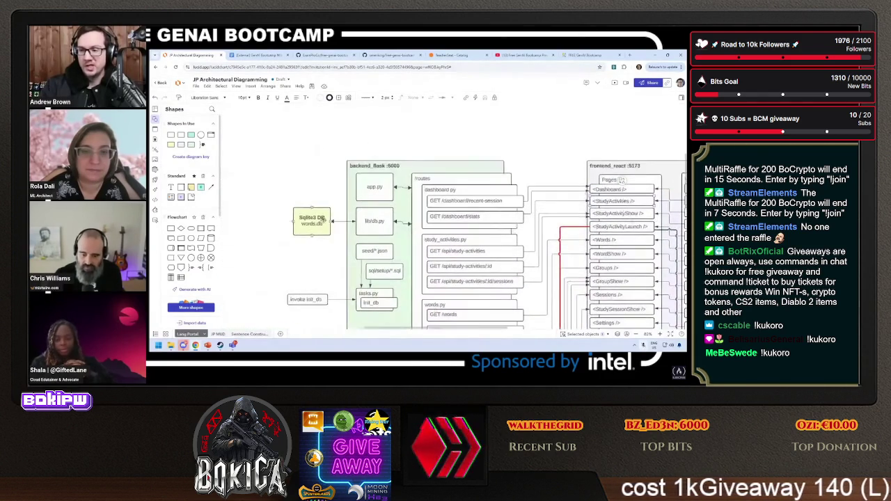
scroll(371, 241, "down", 2)
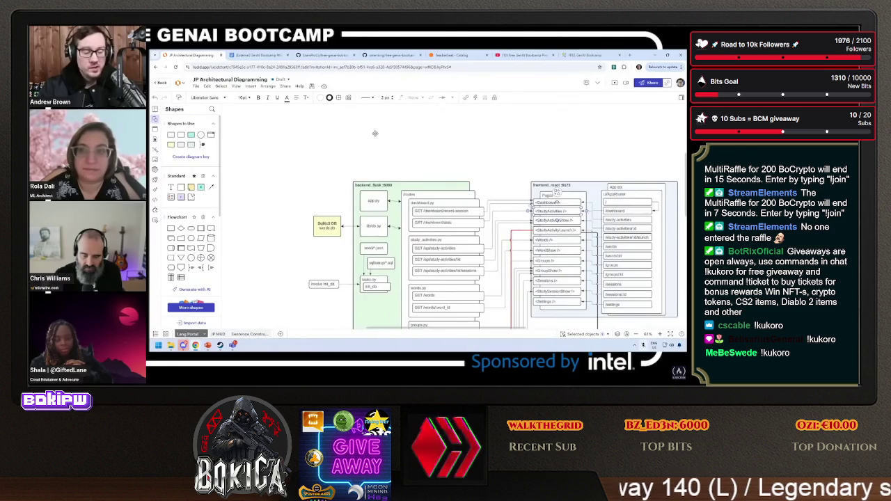
scroll(369, 139, "down", 3)
scroll(369, 139, "right", 5)
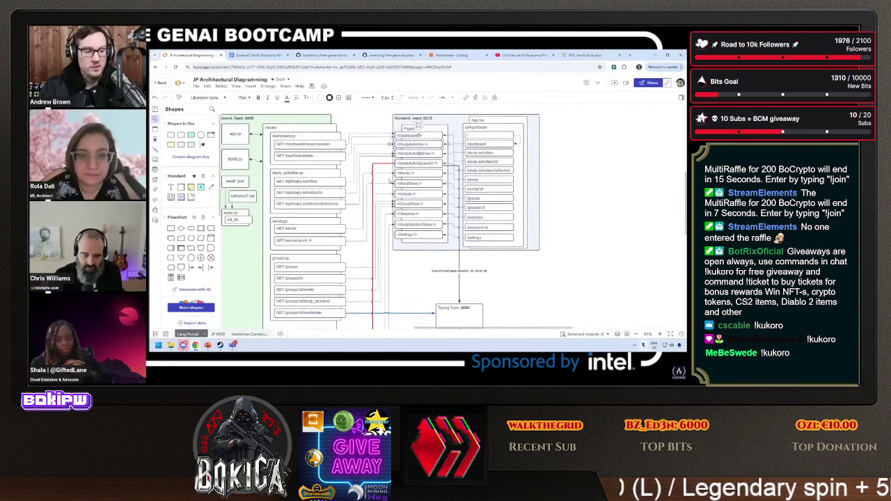
scroll(593, 150, "left", 5)
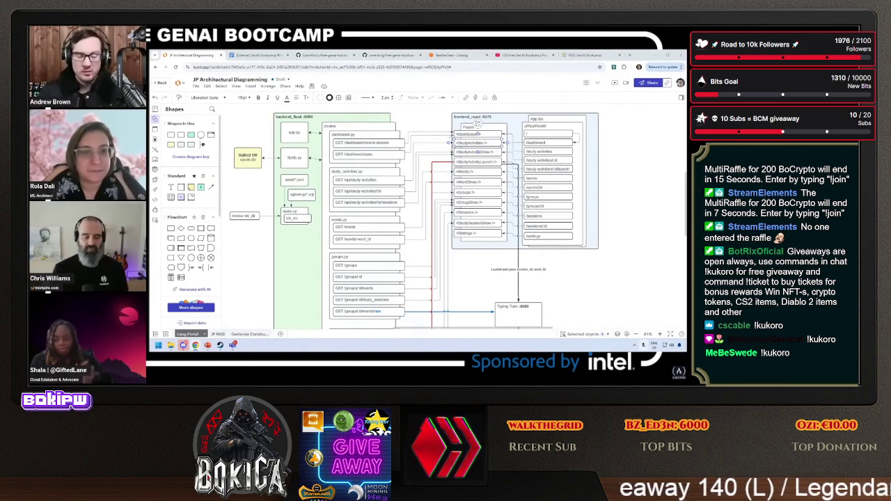
Add a bold 20pt 'Physical' heading above the architecture diagram.
mouse_move(247, 249)
left_mouse_down()
mouse_move(271, 249)
mouse_move(244, 215)
left_mouse_up()
left_click_drag(239, 264, 280, 133)
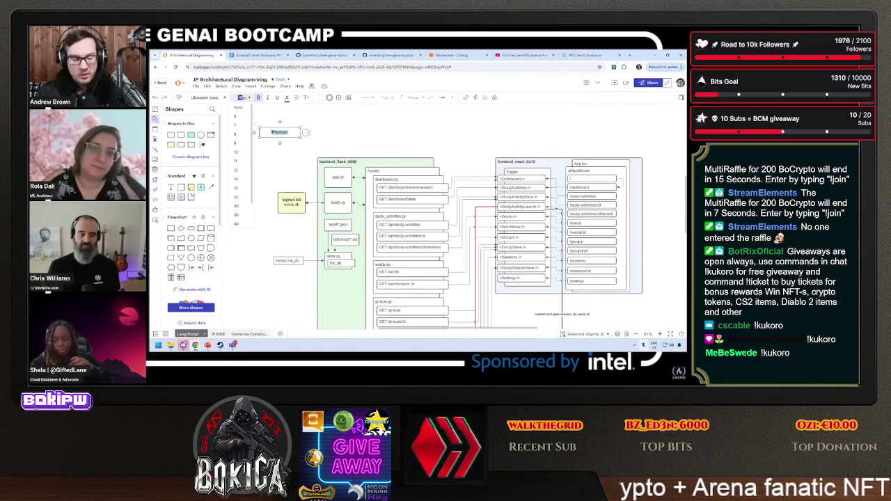
left_click(237, 188)
left_click(307, 132)
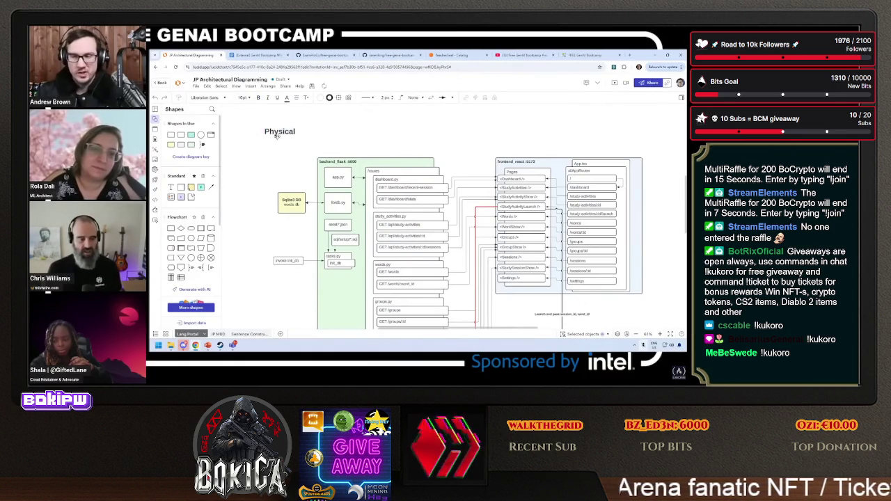
left_click_drag(277, 137, 293, 140)
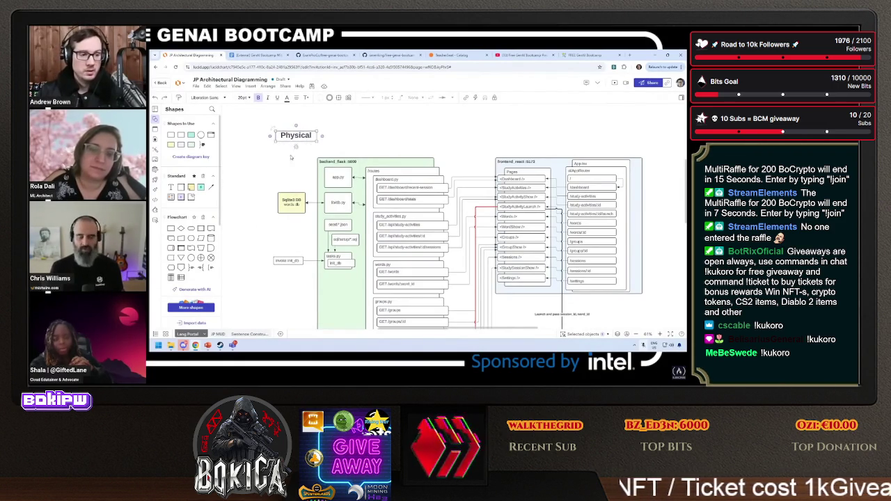
left_click(286, 167)
Copy the heading to the left of the diagram and retype it as 'Logical'.
scroll(279, 166, "left", 5)
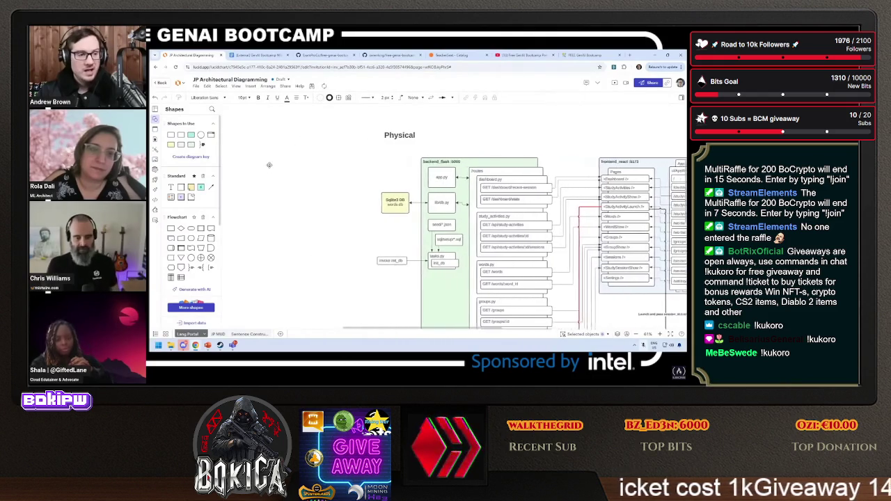
scroll(269, 165, "left", 5)
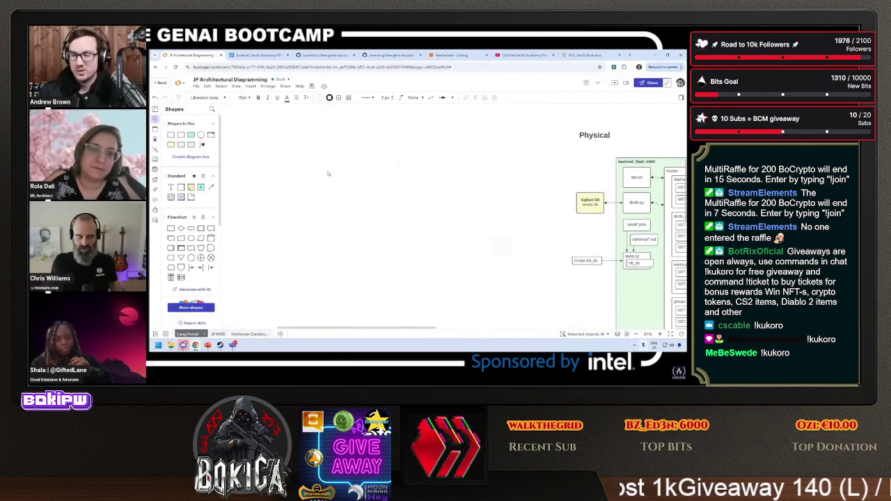
left_click(590, 136)
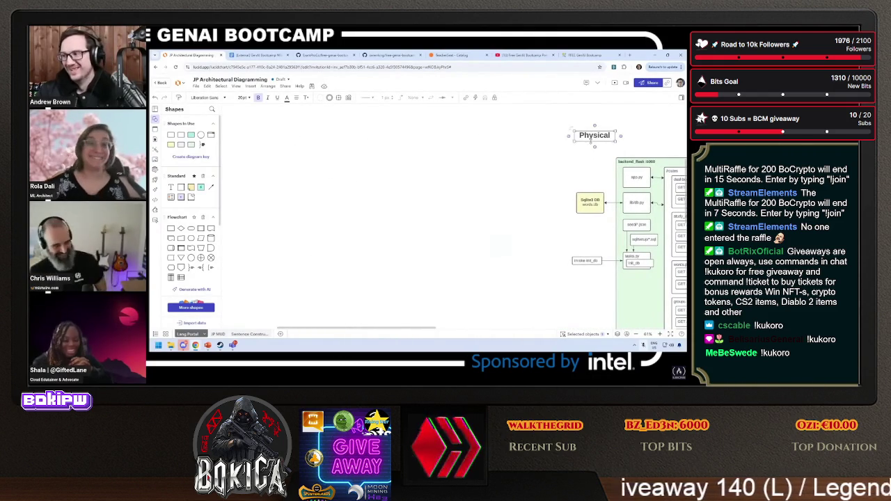
mouse_move(590, 136)
left_mouse_down()
mouse_move(586, 146)
mouse_move(609, 151)
mouse_move(632, 137)
mouse_move(447, 142)
mouse_move(455, 139)
left_mouse_up()
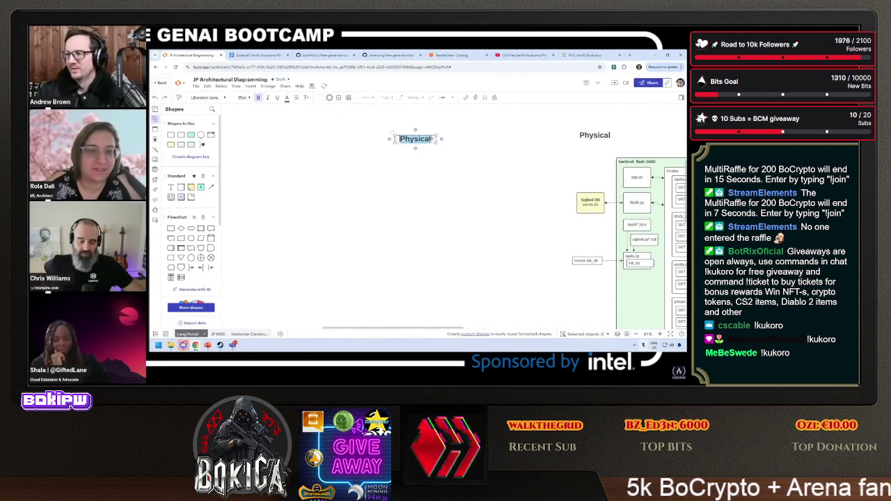
type("Logi")
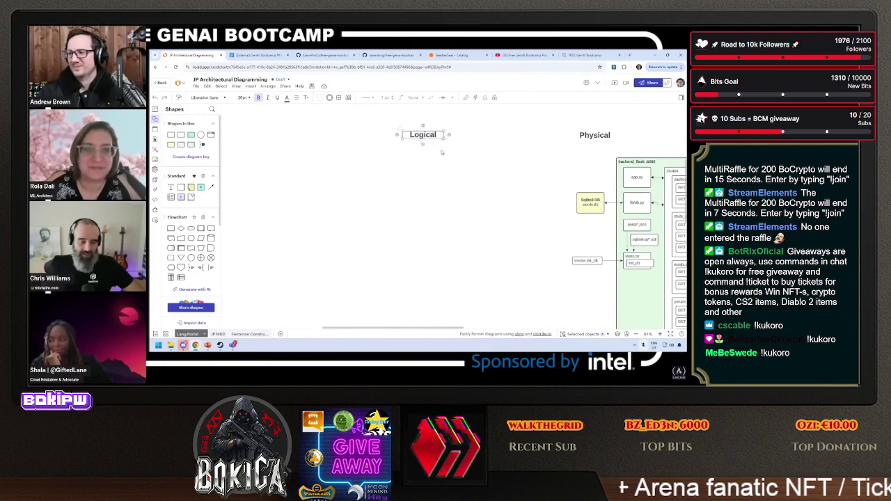
scroll(437, 176, "right", 1)
scroll(436, 176, "right", 5)
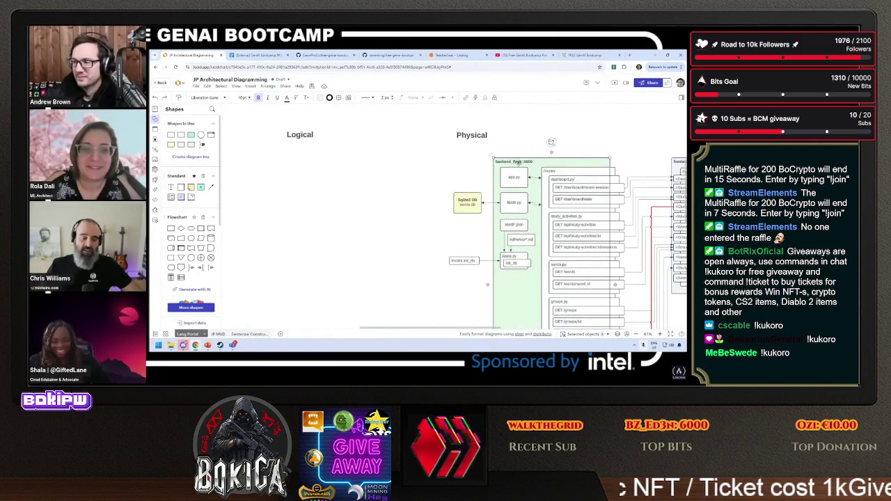
Delete the green container and place backend_flask and a shrunk frontend_react copy under Logical.
scroll(537, 187, "down", 1)
scroll(368, 195, "down", 2)
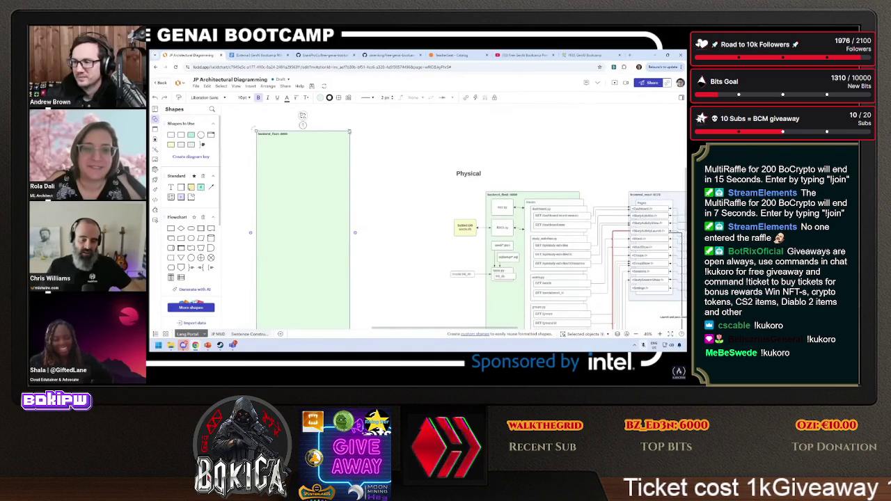
key("Delete")
scroll(345, 209, "down", 1)
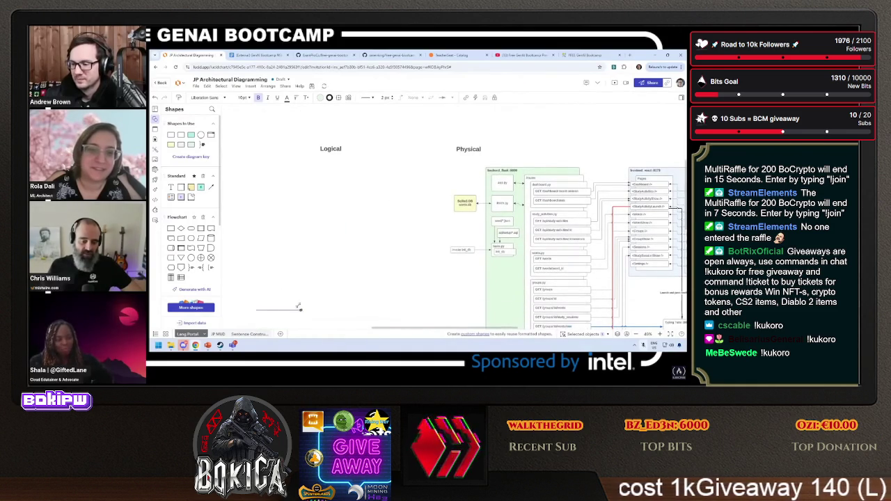
left_click_drag(300, 308, 343, 177)
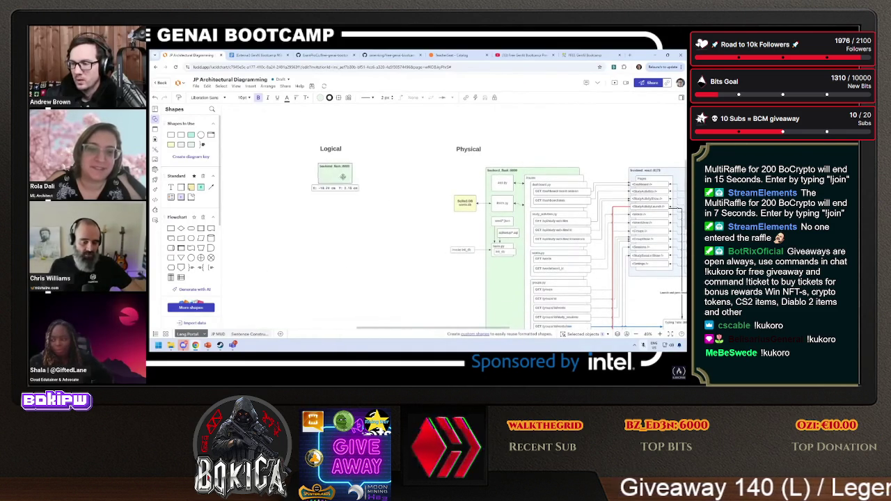
scroll(418, 195, "right", 5)
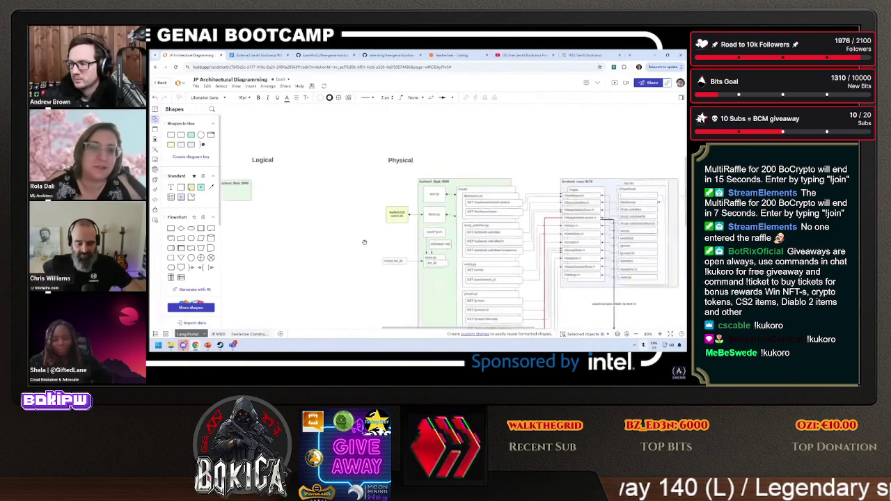
left_click_drag(519, 177, 521, 178)
scroll(400, 160, "left", 5)
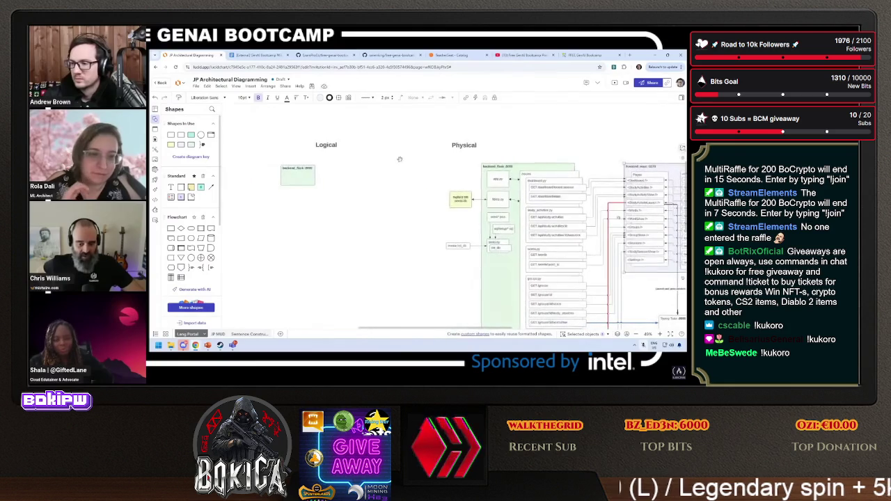
key("ctrl+v")
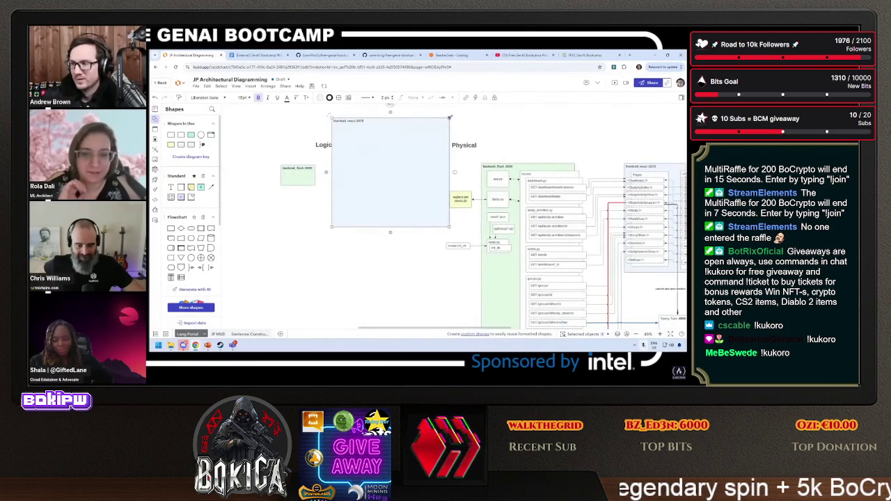
mouse_move(450, 117)
left_mouse_down()
mouse_move(380, 175)
mouse_move(373, 205)
mouse_move(360, 174)
left_mouse_up()
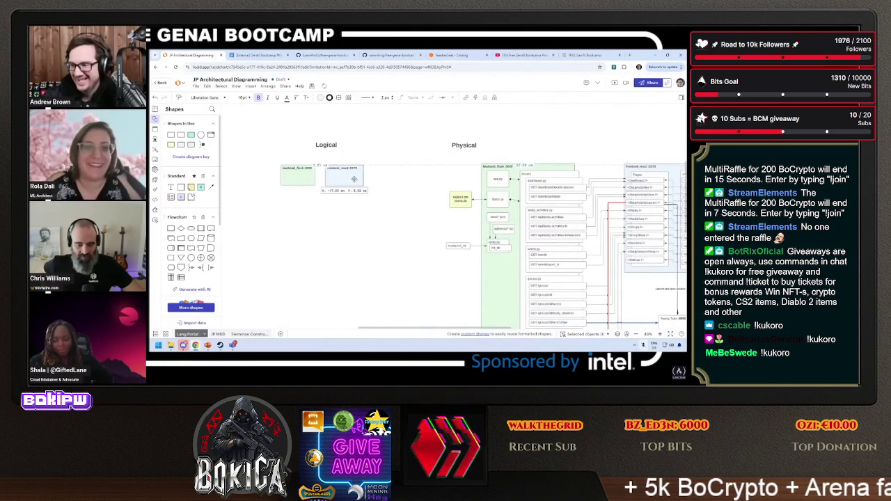
Add a Sqlite3 DB copy and connect backend_flask to frontend_react and Sqlite3 DB.
scroll(352, 206, "up", 4)
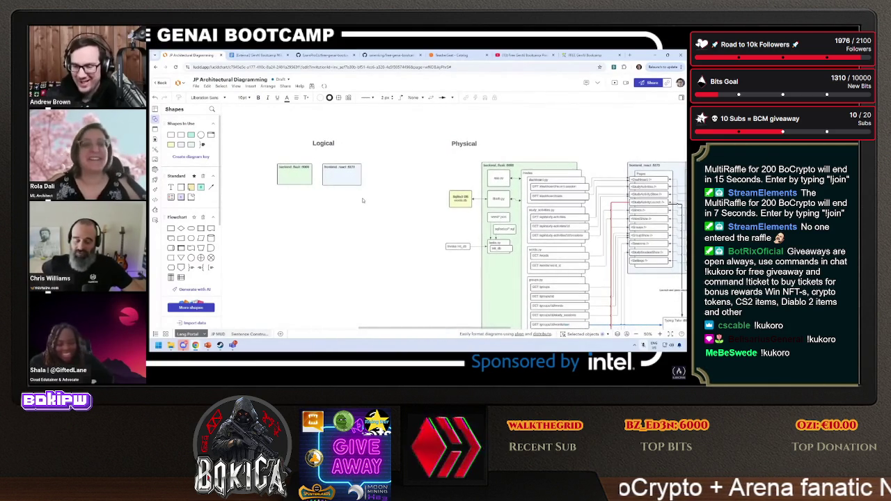
scroll(362, 201, "left", 3)
scroll(362, 200, "up", 2)
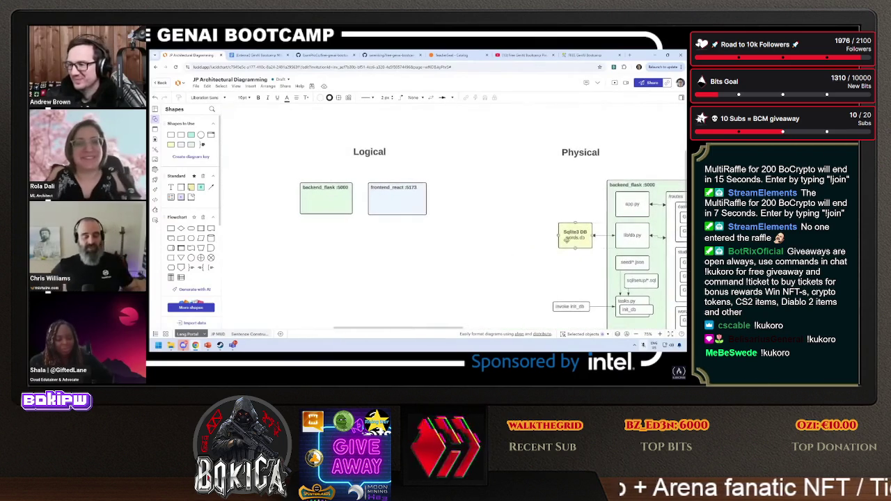
key("ctrl+v")
mouse_move(571, 271)
left_mouse_down()
mouse_move(288, 240)
mouse_move(368, 241)
mouse_move(325, 236)
mouse_move(326, 227)
left_mouse_up()
left_click(325, 218)
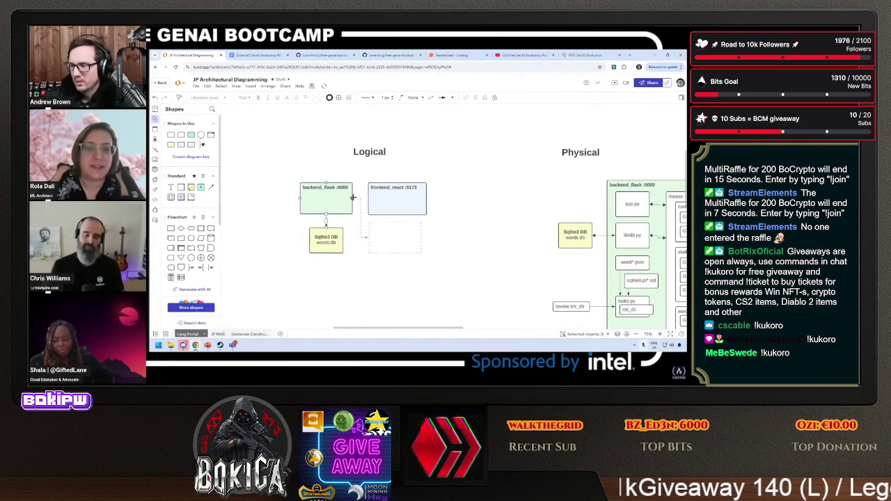
left_click_drag(367, 198, 369, 198)
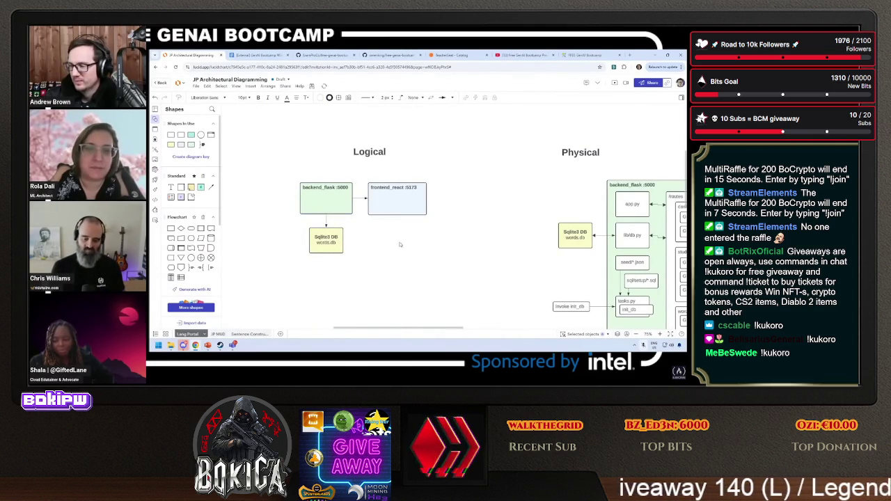
left_click(360, 198)
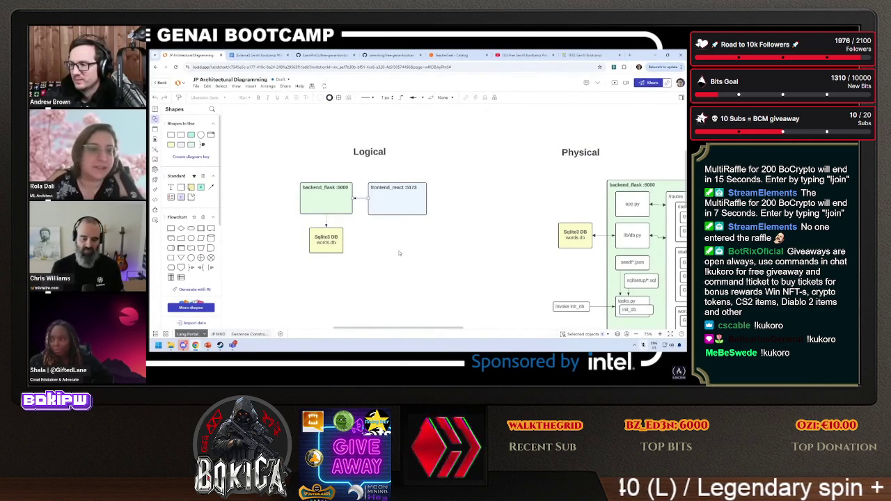
left_click(326, 222)
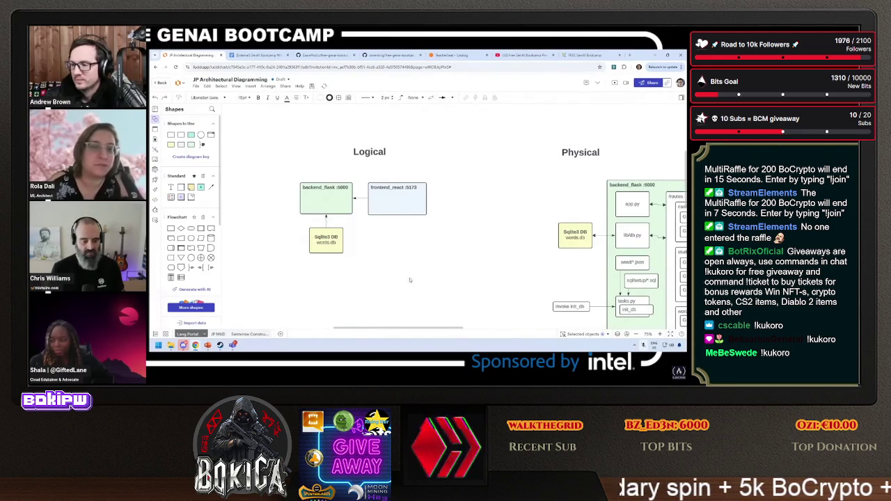
left_click_drag(326, 241, 326, 248)
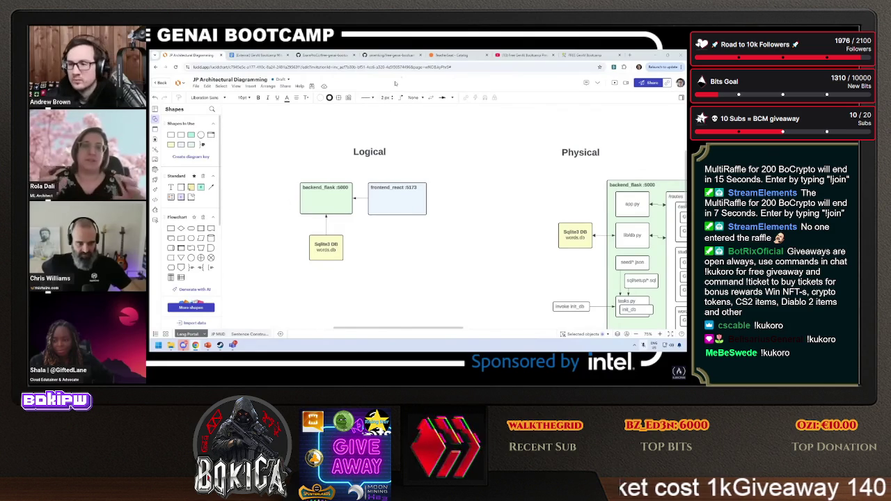
Copy the diagram's shareable link from the Share options.
left_click(425, 67)
left_click(649, 84)
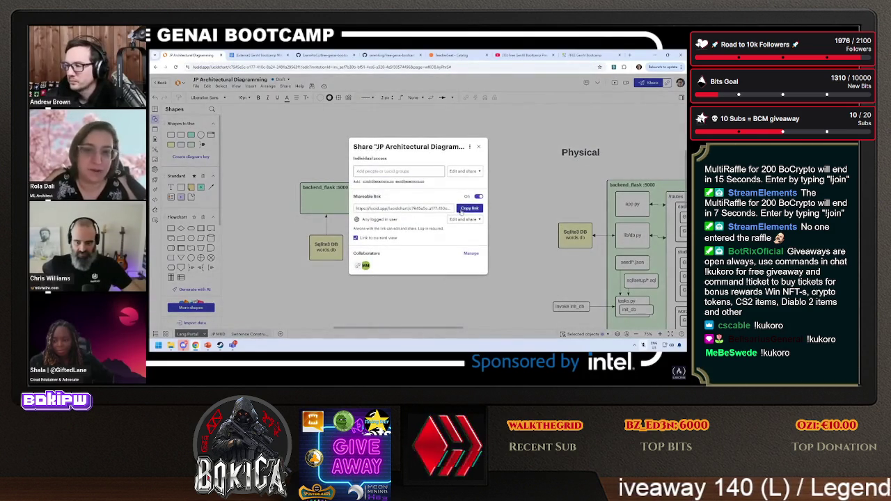
left_click(469, 208)
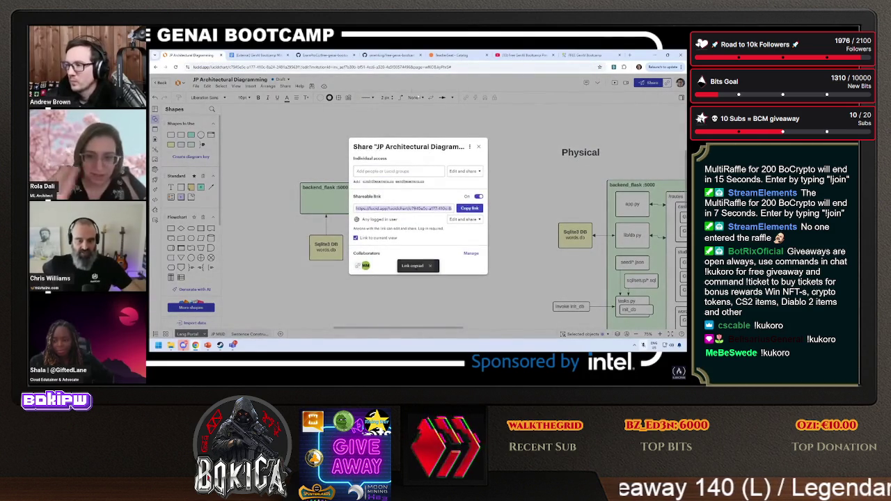
In the GenAI Bootcamp Wiki, add an 'Architecting Link:' line below Difficulty and paste the link.
left_click(258, 55)
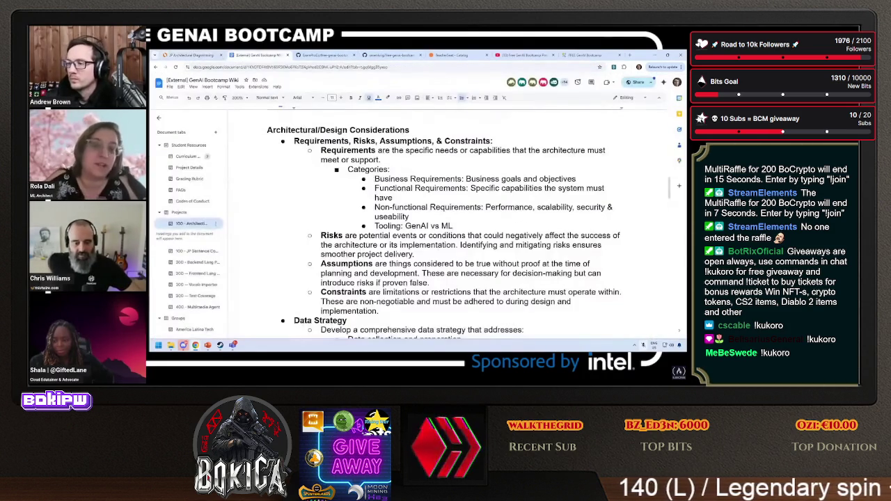
scroll(353, 194, "up", 5)
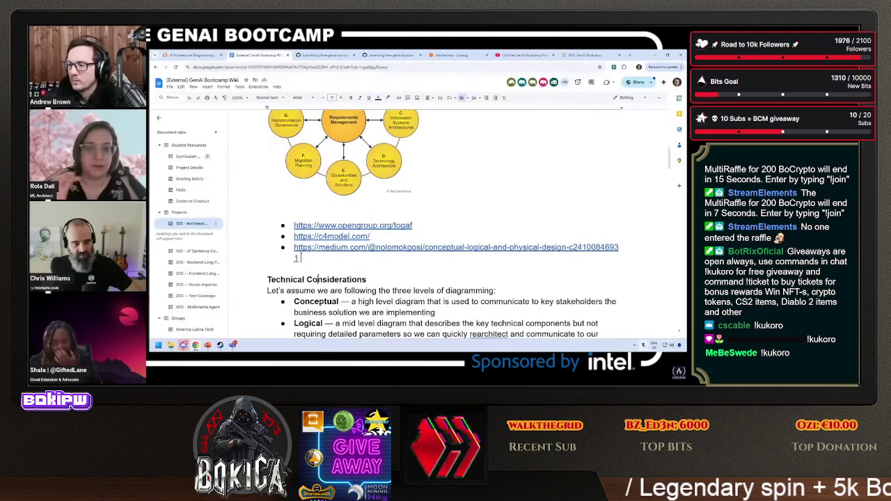
scroll(309, 270, "up", 5)
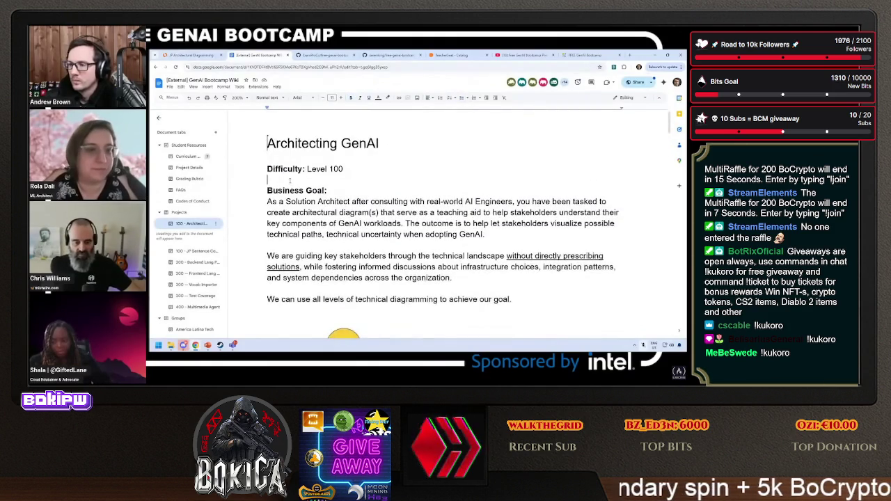
key("Return")
key("Return")
key("Up")
type("AR")
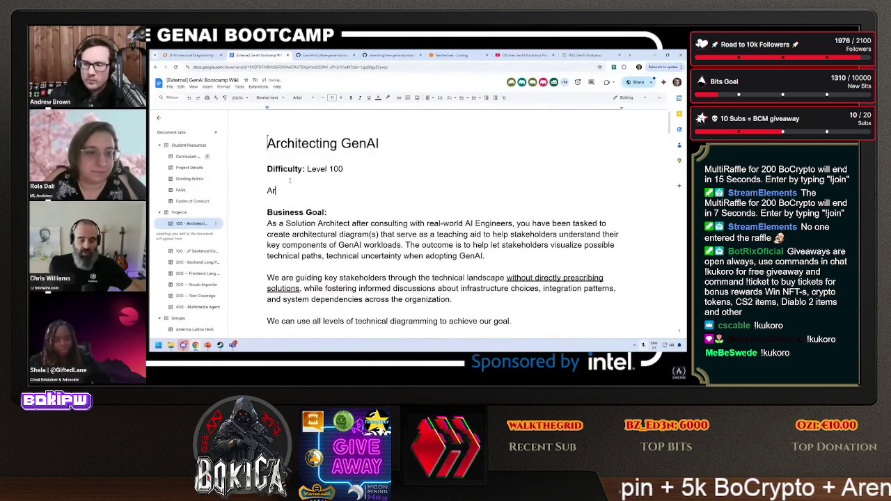
type("chitecting Link:")
key("Return")
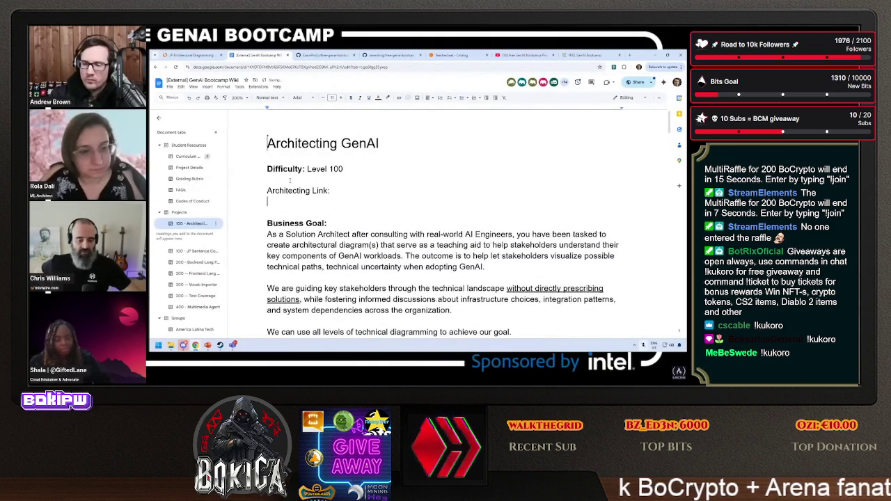
key("ctrl+v")
Bold the 'Architecting Link:' label and replace the pasted URL with 'Lucid Chart'.
left_click_drag(338, 191, 262, 193)
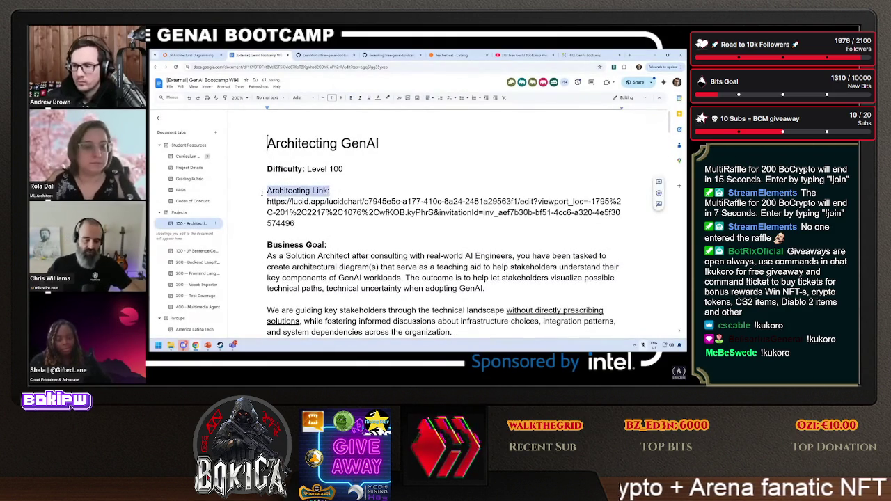
key("ctrl+b")
left_click(321, 223)
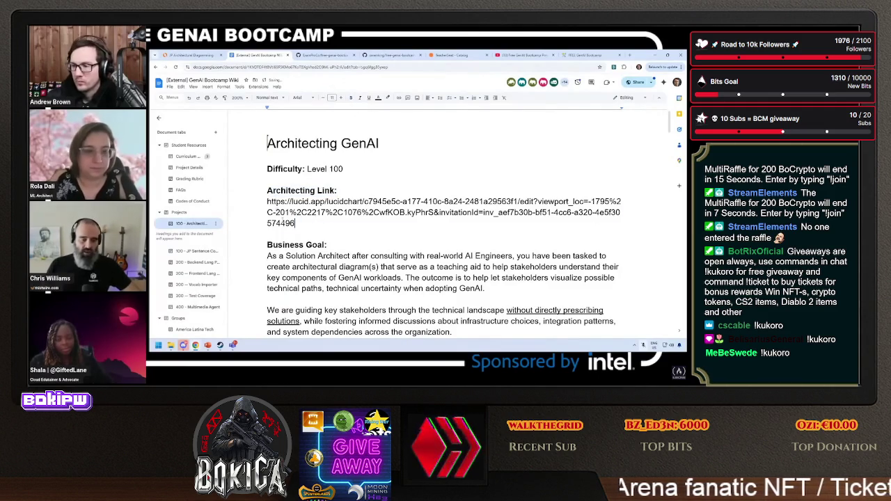
left_click_drag(296, 223, 267, 201)
key("BackSpace")
key("BackSpace")
type("L")
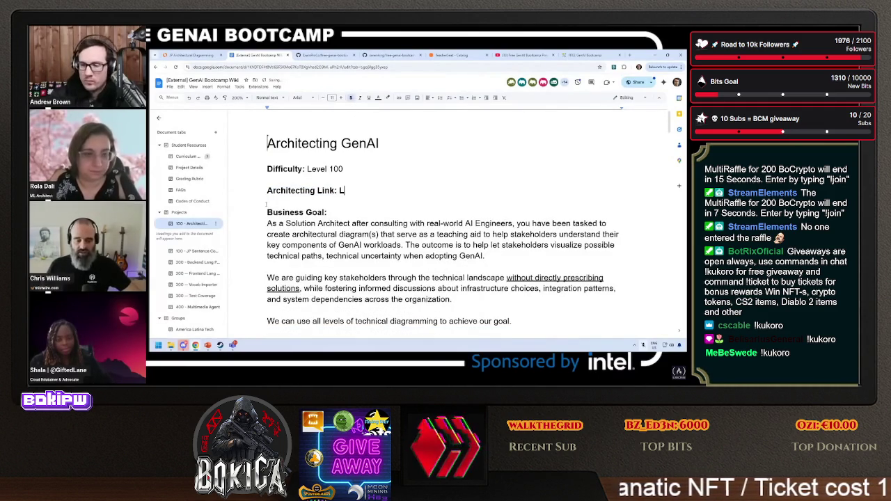
type("ucid Chart")
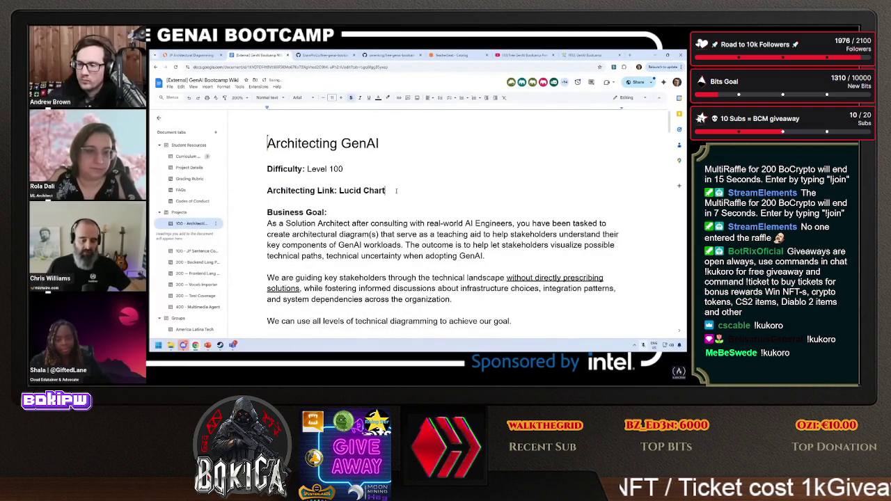
Hyperlink 'Lucid Chart' to the diagram URL, then return to Lucidchart and close Share.
left_click_drag(396, 190, 339, 190)
key("ctrl+l")
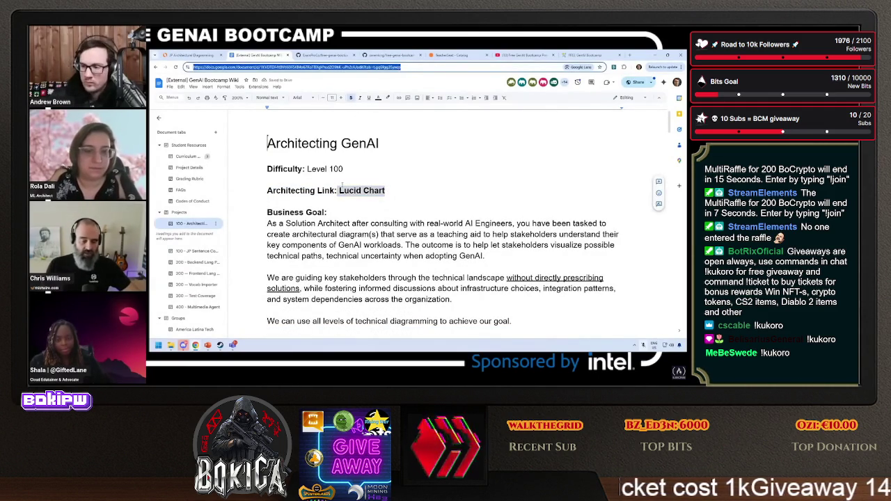
key("Escape")
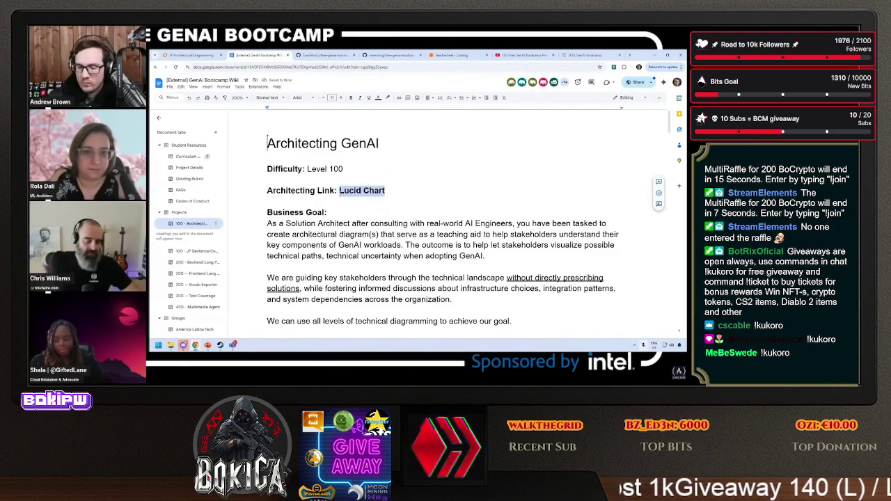
key("ctrl+k")
key("ctrl+v")
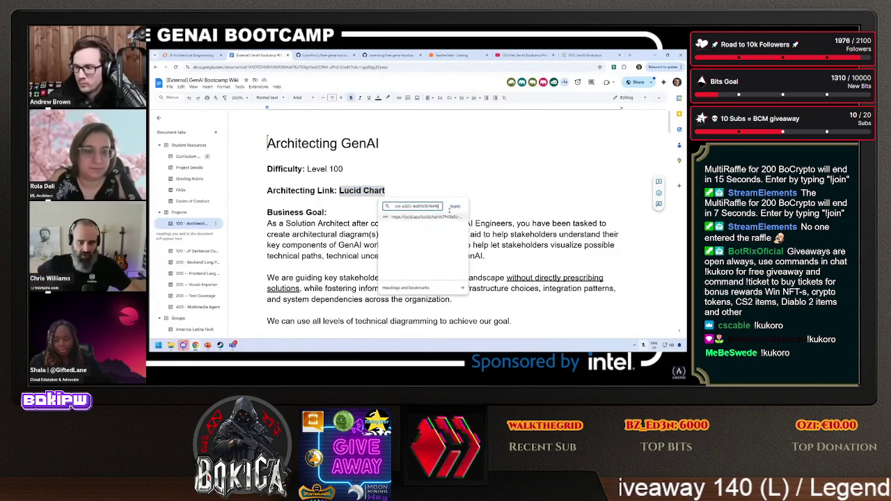
left_click(454, 207)
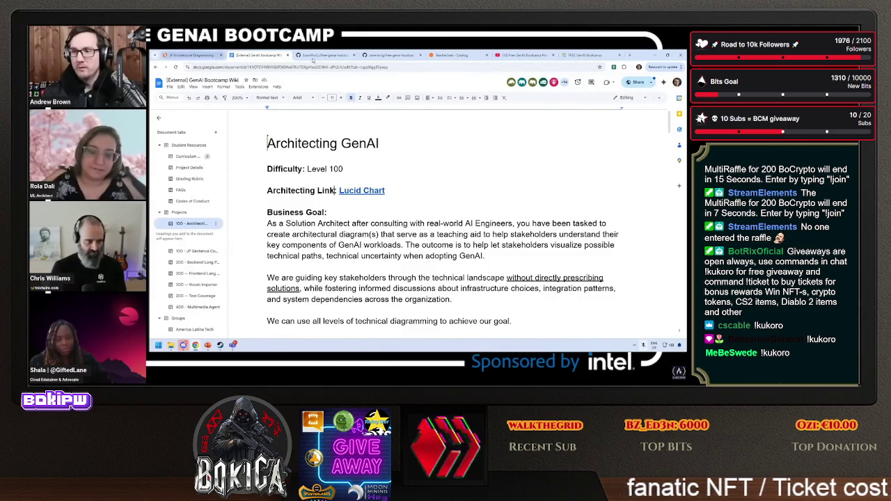
left_click(209, 56)
left_click(479, 147)
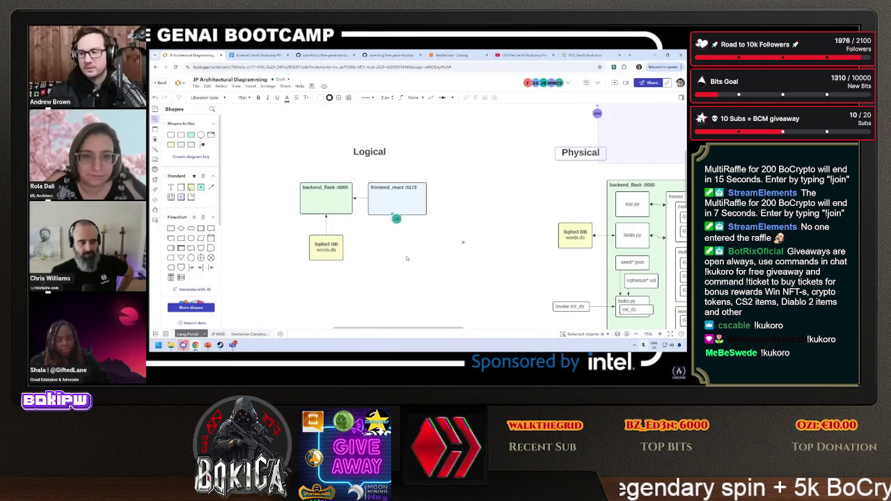
Search shapes for 'user', place a Users figure beside frontend_react, and shift the Logical shapes left.
scroll(202, 265, "down", 2)
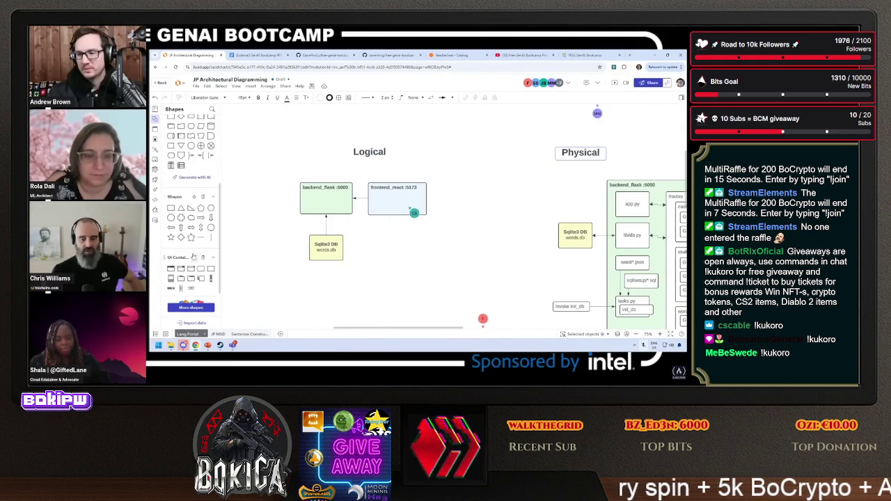
left_click(212, 110)
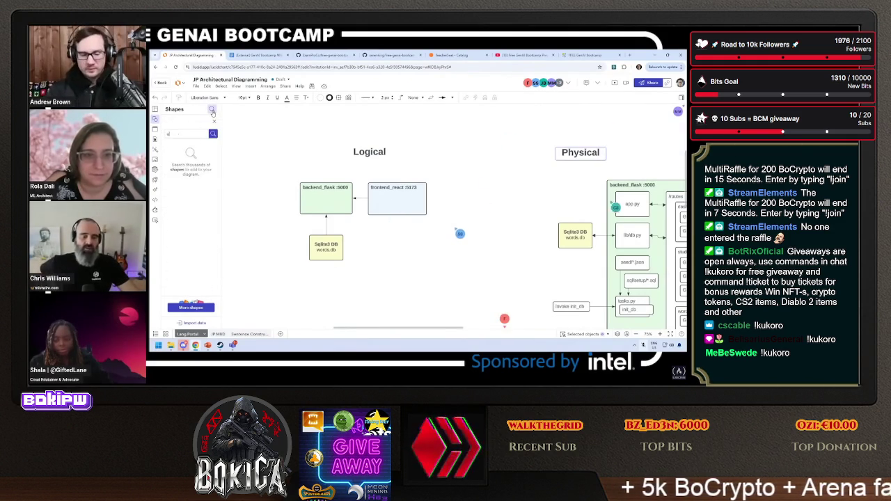
type("ser")
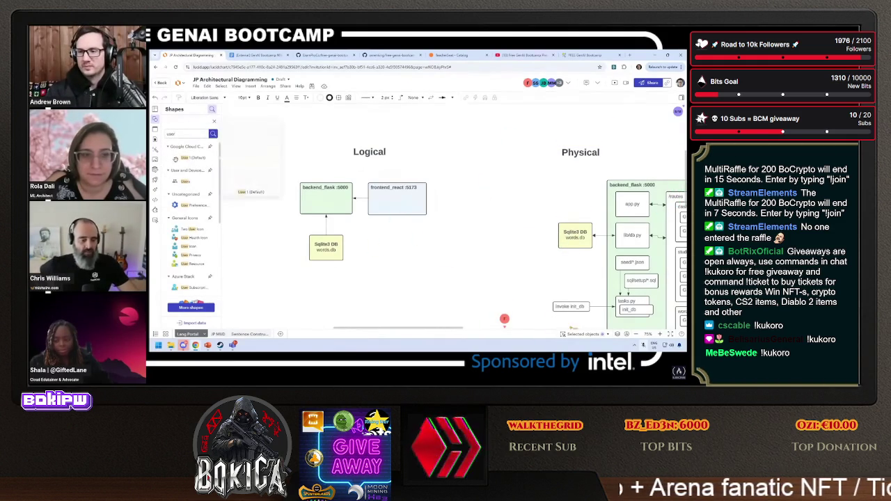
left_click_drag(258, 194, 275, 172)
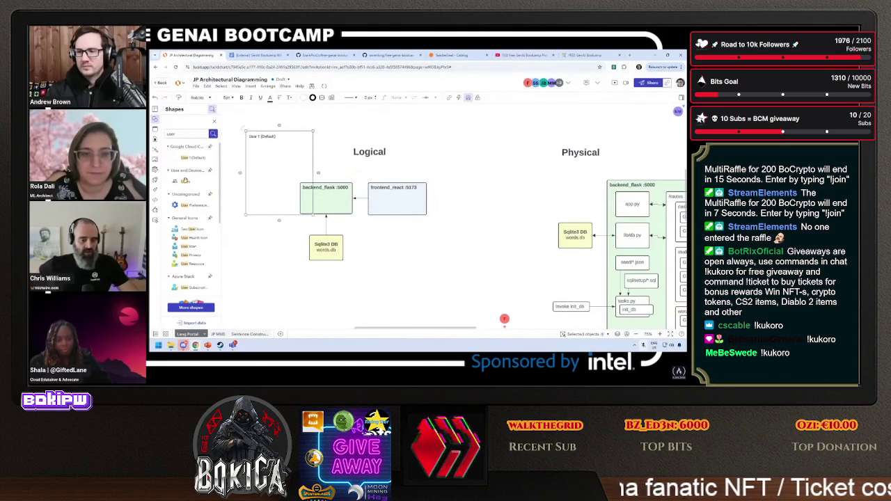
key("Delete")
scroll(188, 223, "down", 3)
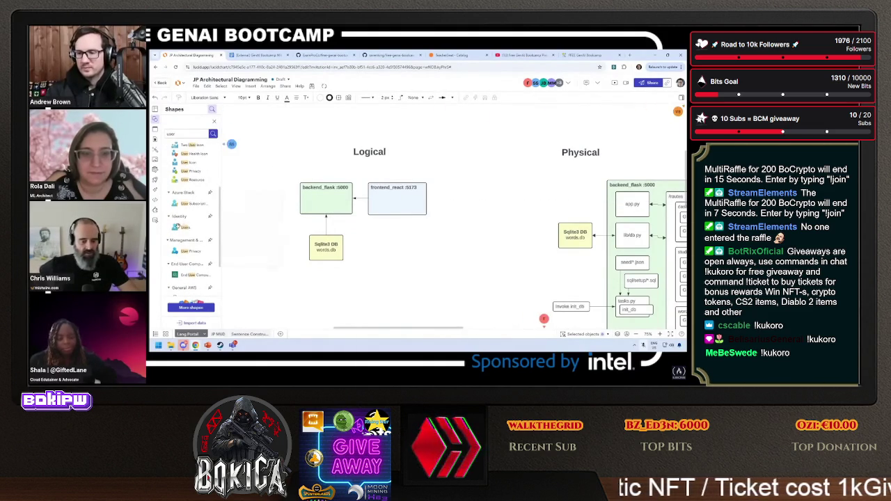
mouse_move(182, 227)
left_mouse_down()
mouse_move(261, 223)
mouse_move(262, 210)
mouse_move(278, 206)
mouse_move(487, 199)
mouse_move(434, 189)
mouse_move(473, 201)
left_mouse_up()
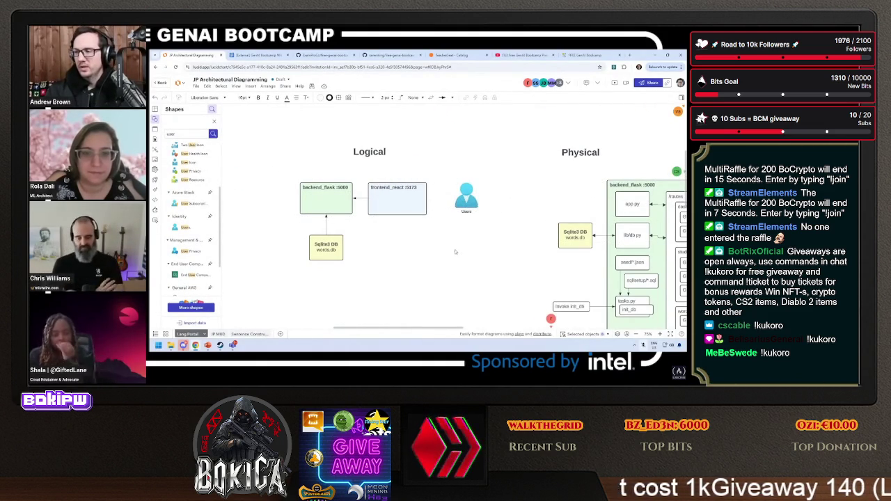
mouse_move(281, 180)
left_mouse_down()
mouse_move(454, 284)
mouse_move(486, 292)
mouse_move(412, 280)
left_mouse_up()
mouse_move(406, 199)
left_mouse_down()
mouse_move(417, 199)
mouse_move(375, 198)
left_mouse_up()
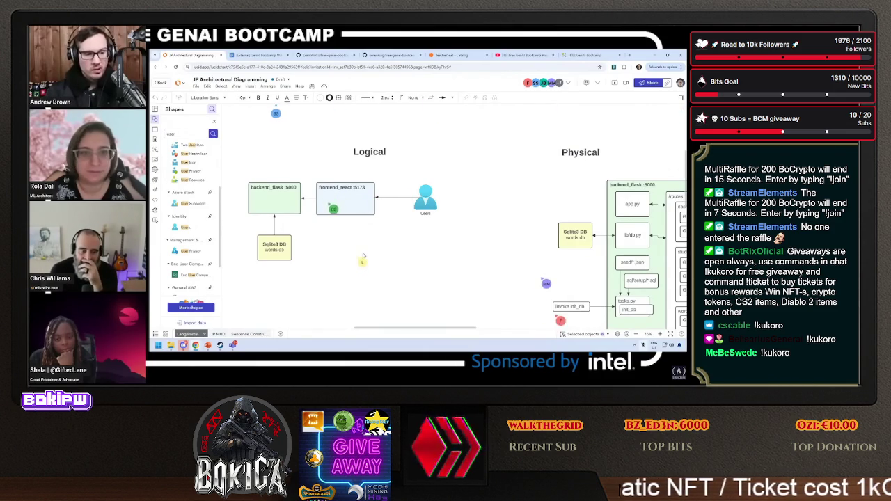
Move the Typing Tutor :8080 box under frontend_react and add a 'Learning Game' heading.
scroll(602, 264, "down", 5)
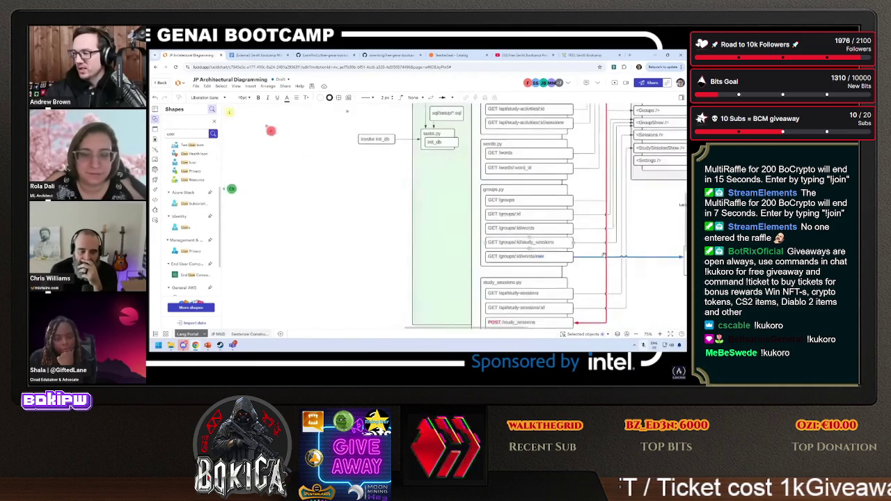
scroll(603, 263, "right", 3)
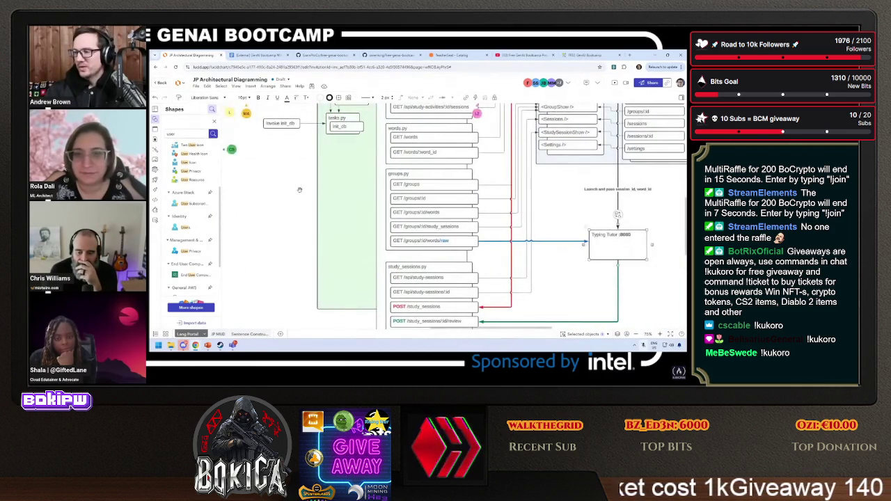
scroll(299, 190, "up", 3)
scroll(299, 190, "left", 5)
left_click(445, 227)
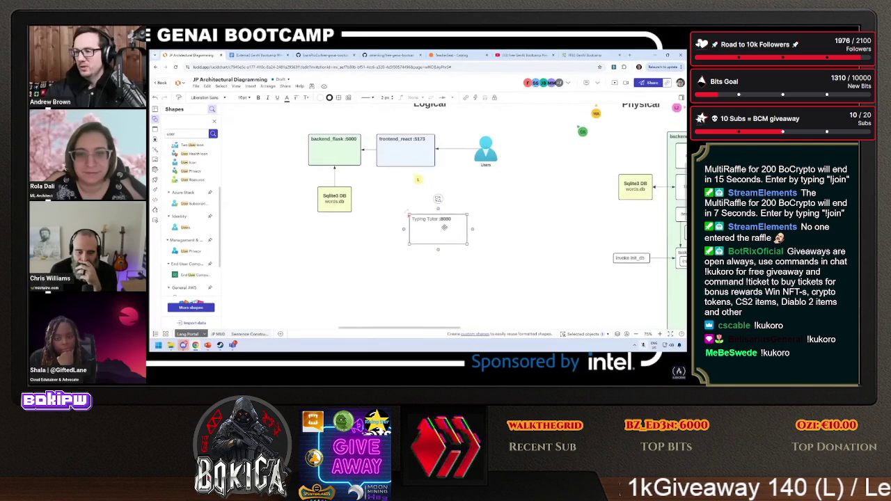
left_click_drag(445, 227, 411, 200)
double_click(424, 196)
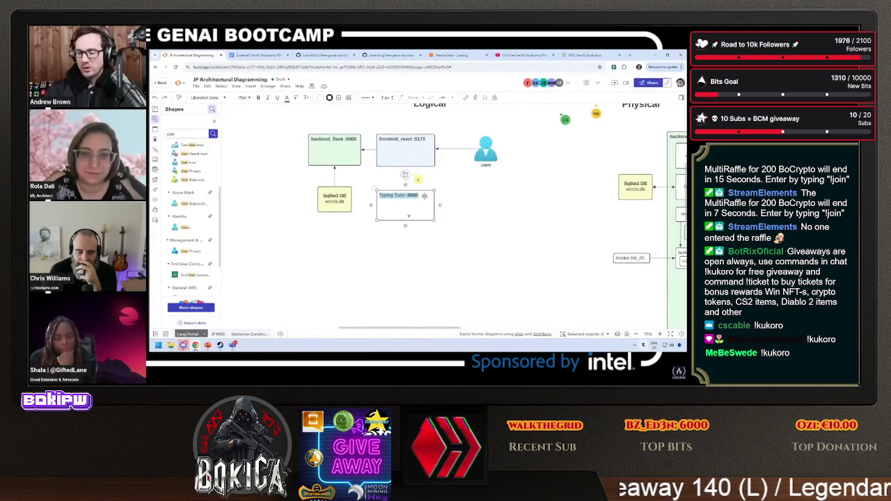
double_click(424, 196)
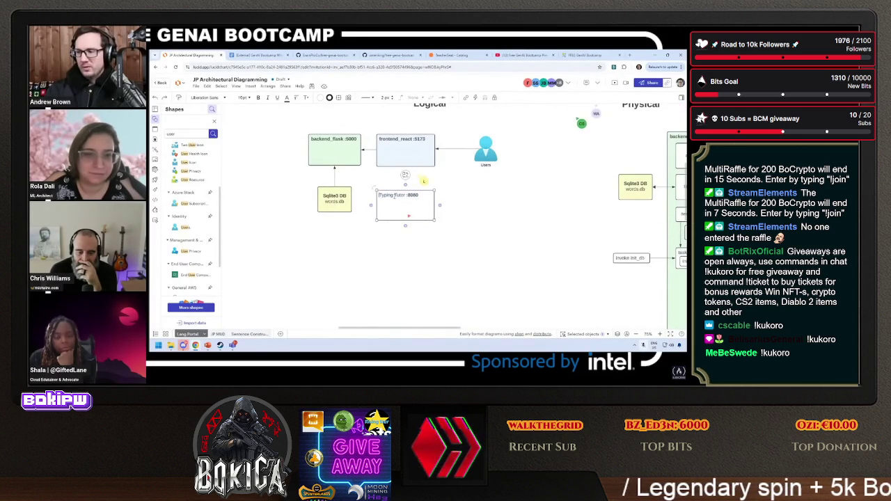
key("Escape")
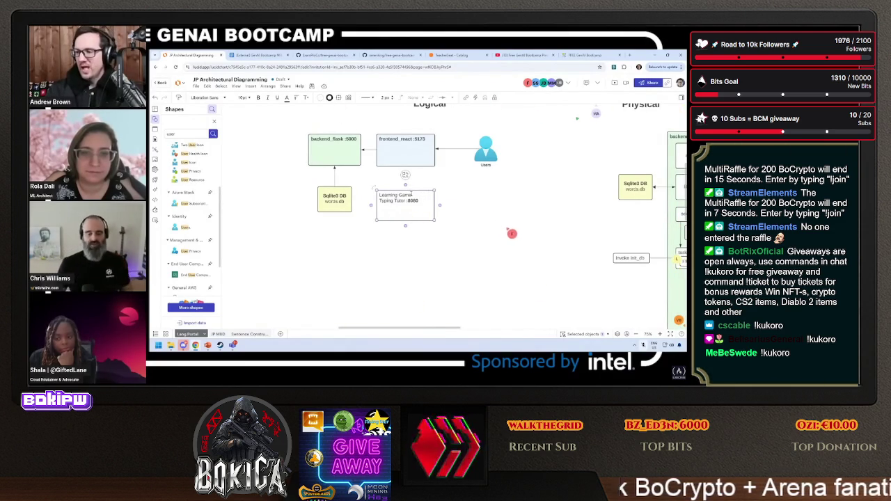
Retitle the frontend box 'Frontend Learning Portal / Learning Record Store'.
left_click_drag(412, 195, 366, 195)
double_click(381, 140)
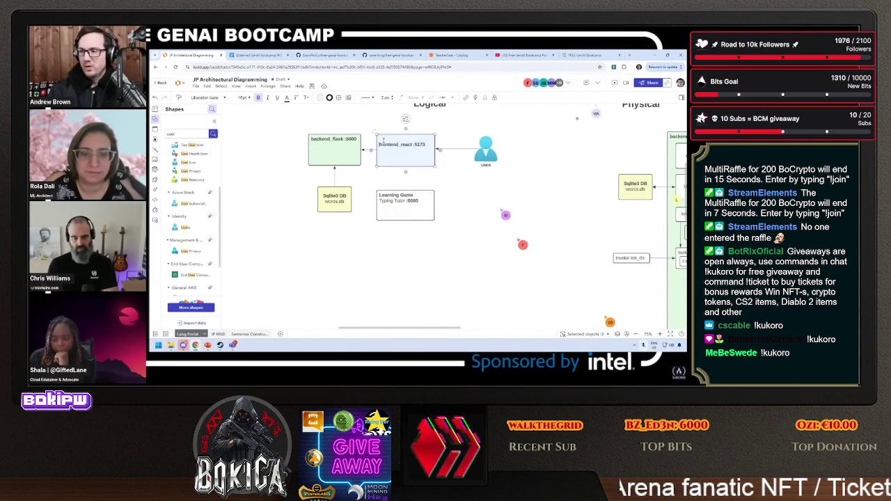
type("Frontend Lead")
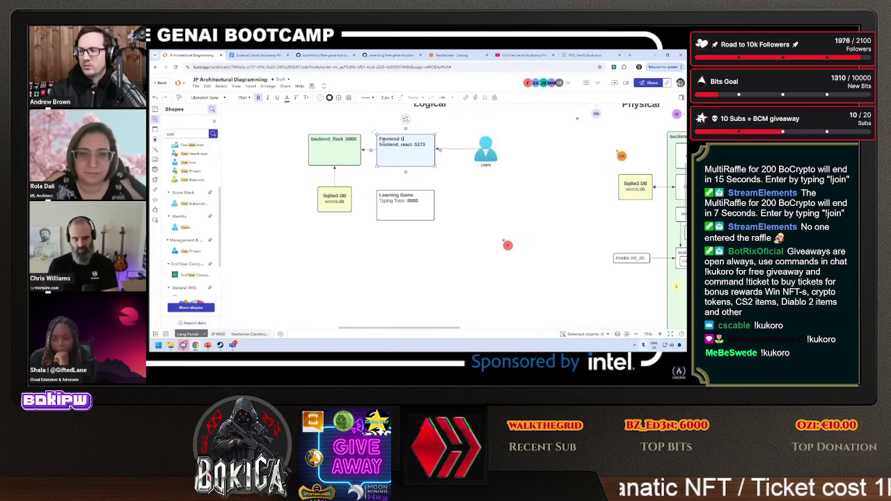
type("rning Portal / Record Store")
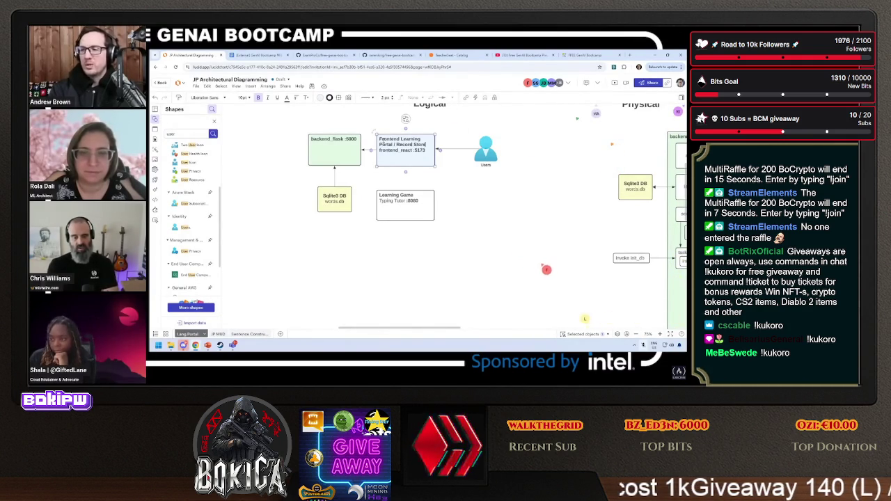
left_click(555, 275)
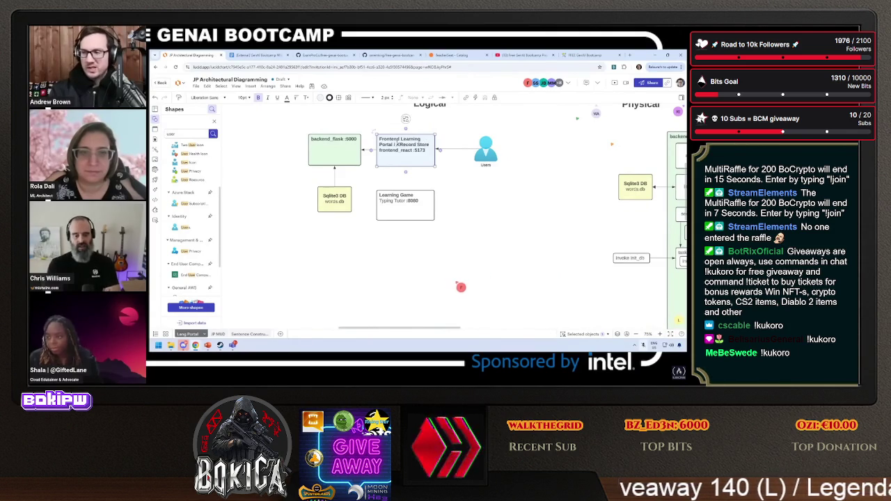
Finish the frontend label text and move the Learning Game box lower under Frontend.
type("Learning")
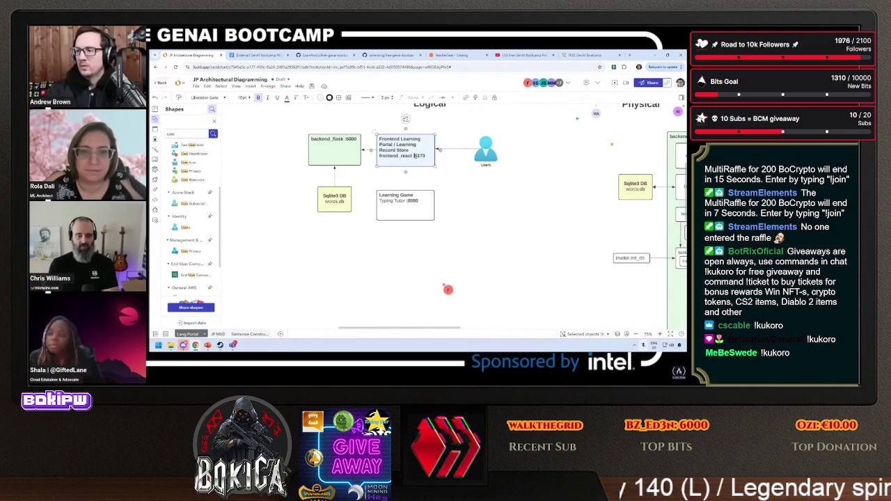
key("shift+Home")
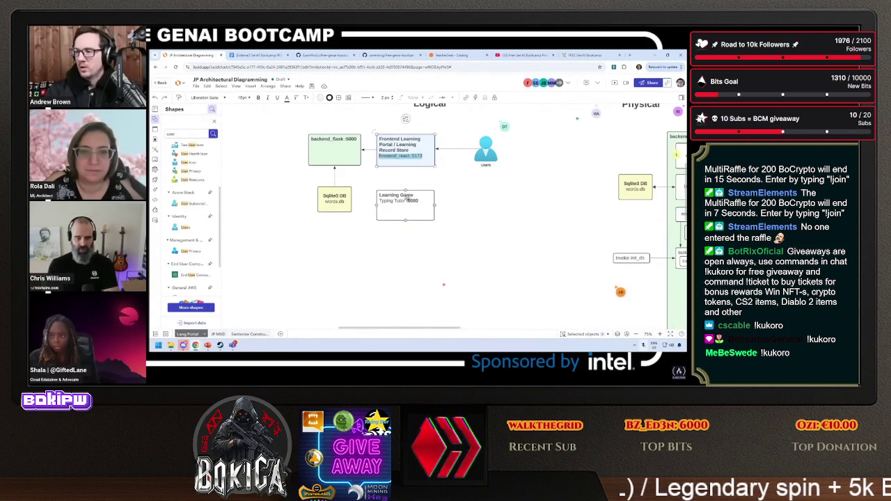
double_click(409, 198)
key("shift+Home")
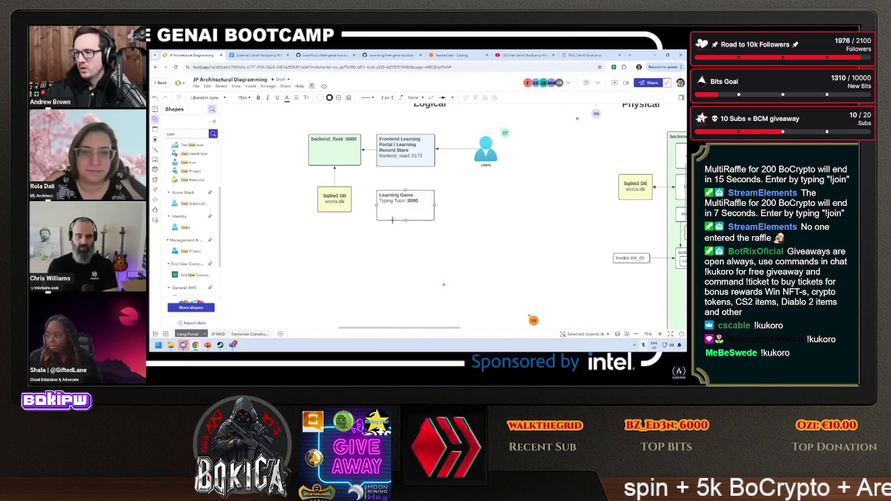
left_click_drag(392, 218, 392, 236)
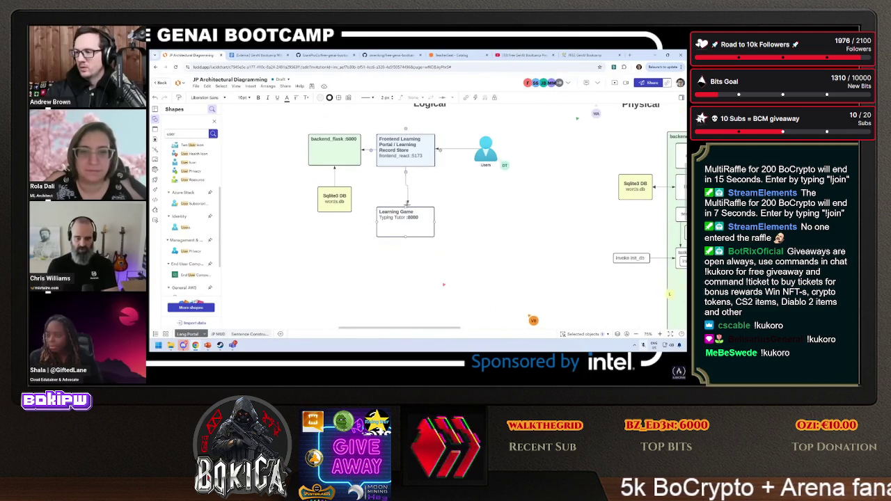
Label the Frontend-to-Learning Game connector 'Launch Game (Study Activity)'.
left_click(407, 200)
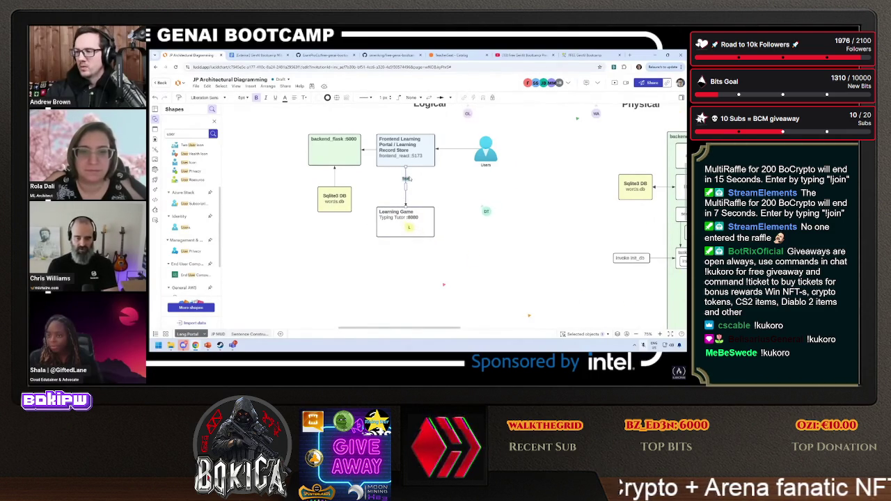
type("Launch Game")
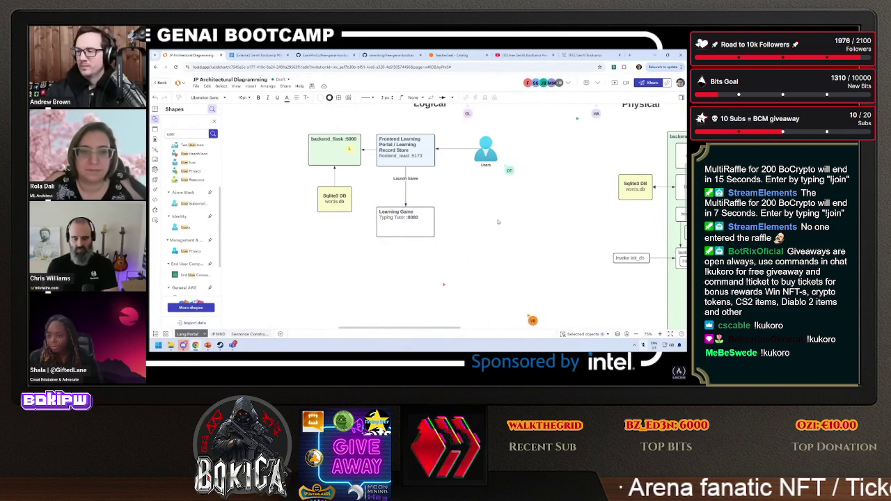
key("ctrl+a")
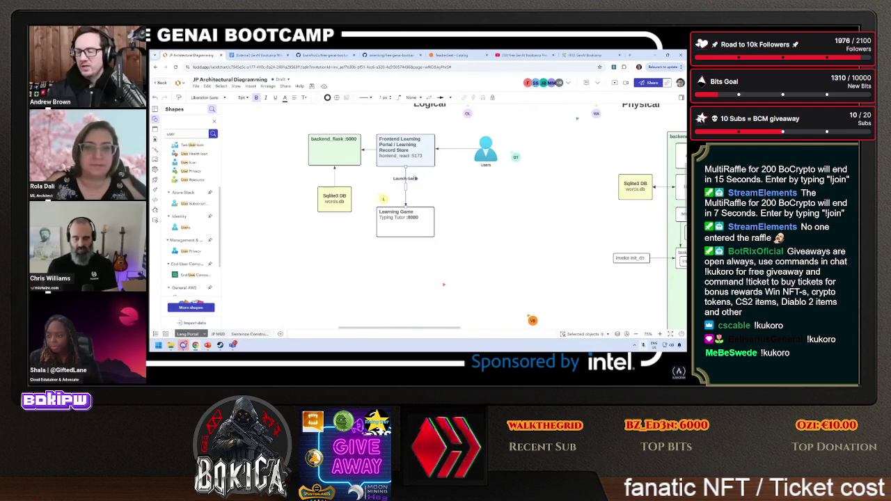
type(" (S")
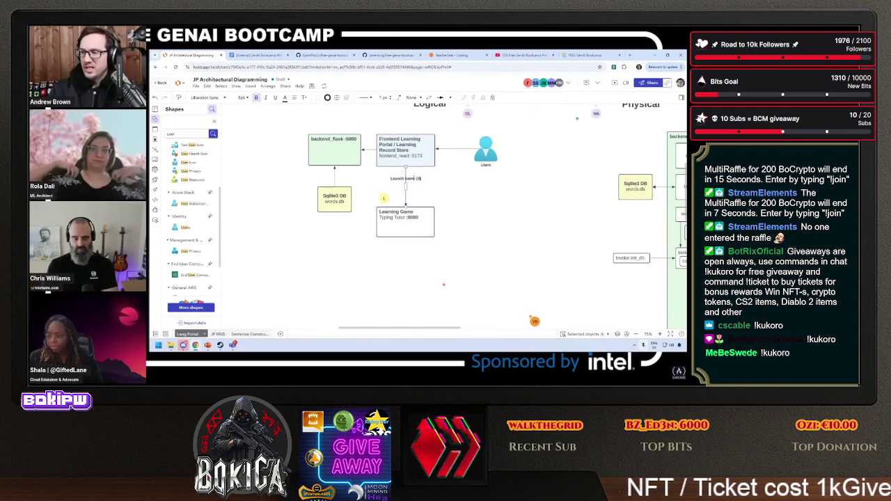
type("tudy Activity)")
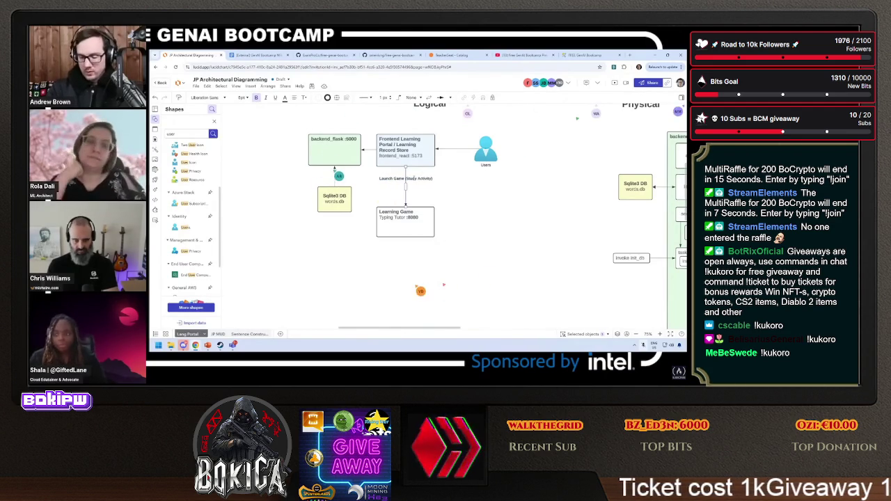
Click off the connector label to commit the edit.
left_click(318, 139)
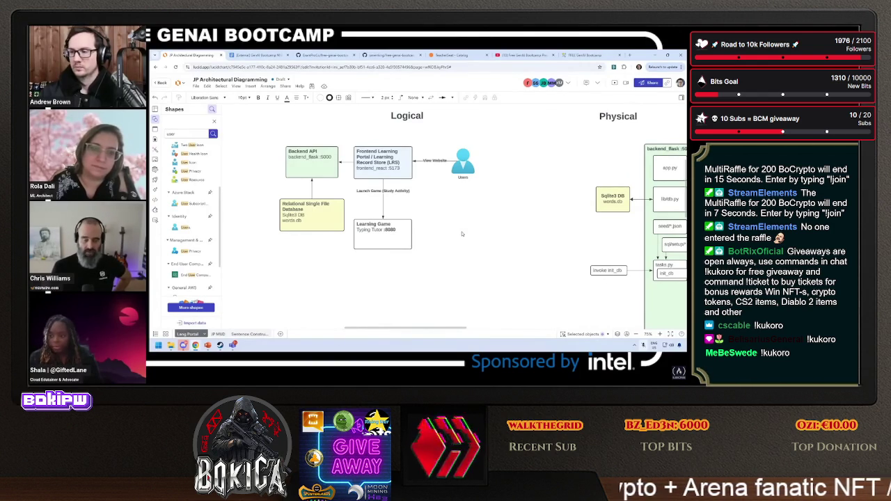
Shift the database box left and connect Learning Game to the Backend API box.
left_click_drag(315, 222, 286, 222)
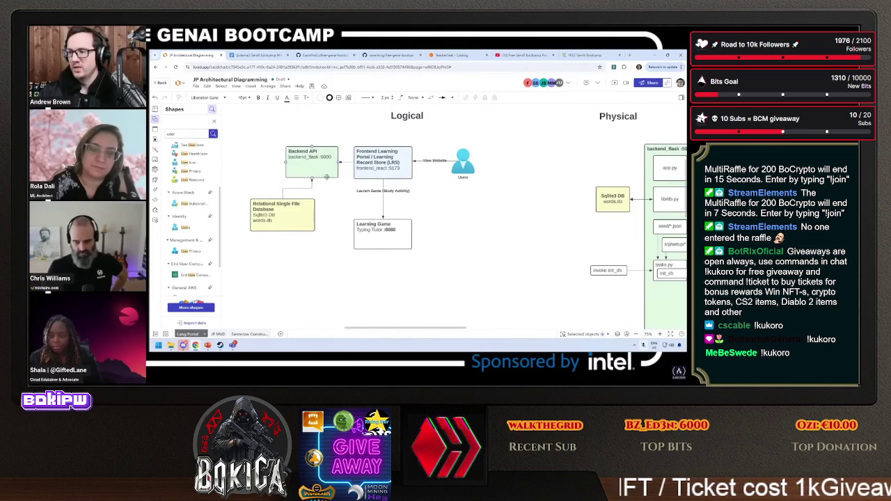
mouse_move(354, 234)
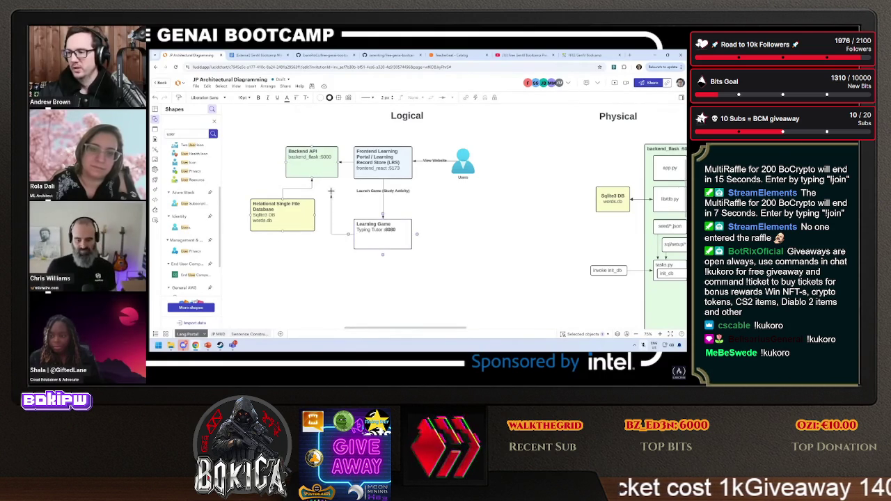
left_click_drag(331, 180, 332, 184)
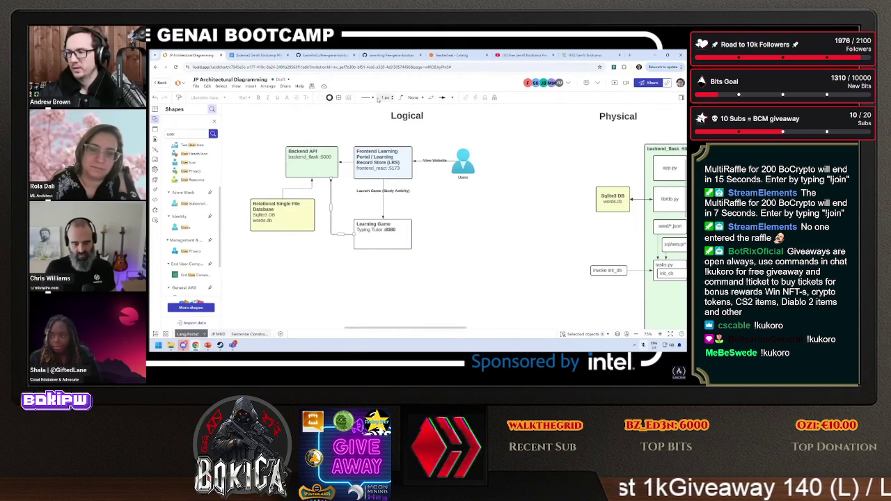
left_click(401, 97)
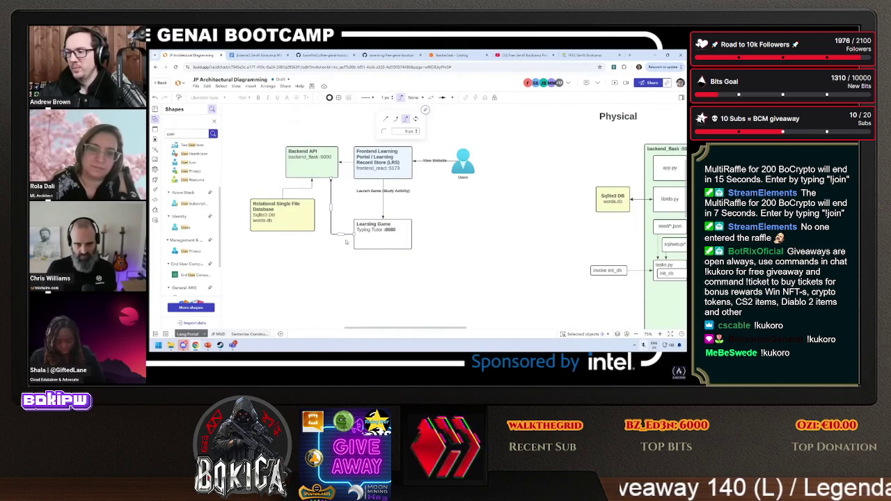
left_click(330, 260)
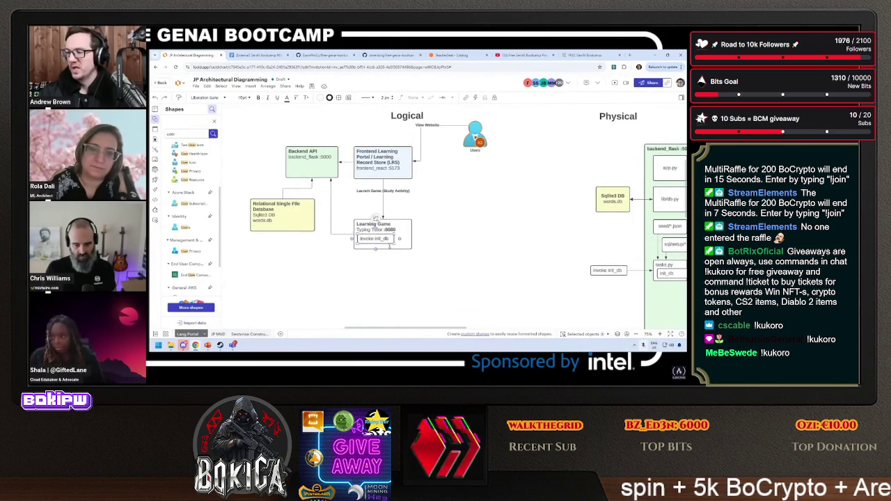
Add an 'API Backend' label inside the Learning Game box and position it.
double_click(376, 239)
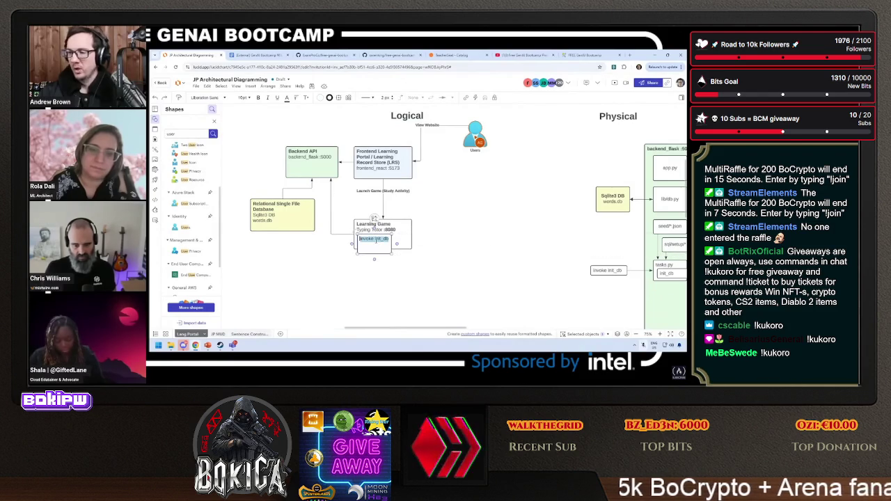
type("APIBackend")
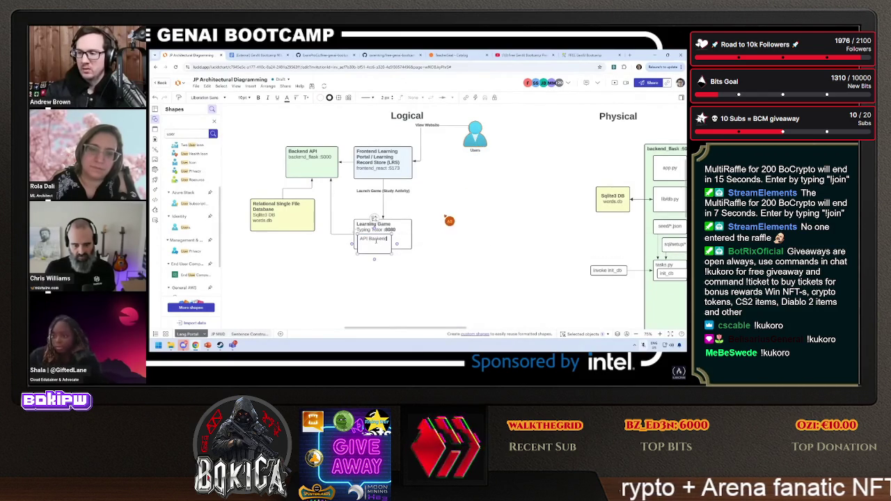
mouse_move(359, 245)
left_mouse_down()
mouse_move(328, 286)
mouse_move(289, 240)
mouse_move(293, 232)
left_mouse_up()
left_click(319, 266)
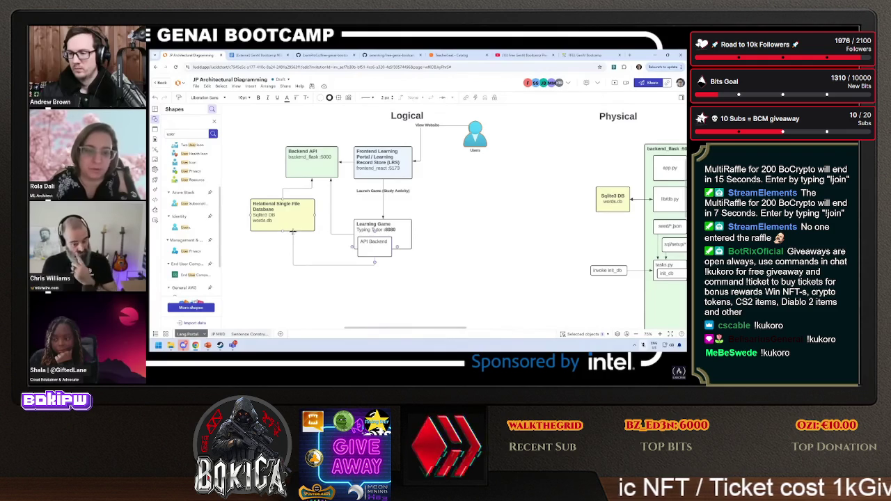
left_click(294, 268)
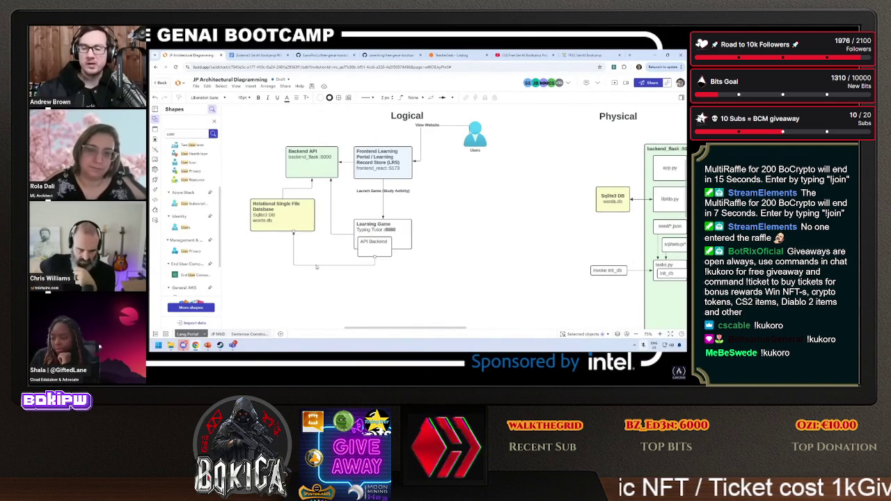
Delete the database-to-Learning Game connector and inspect the Backend API connector's line options.
left_click(316, 265)
key("Delete")
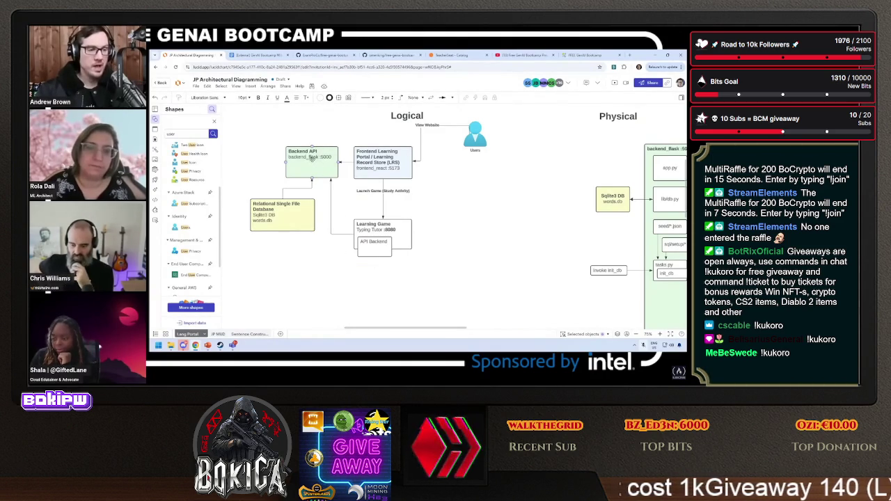
left_click(331, 209)
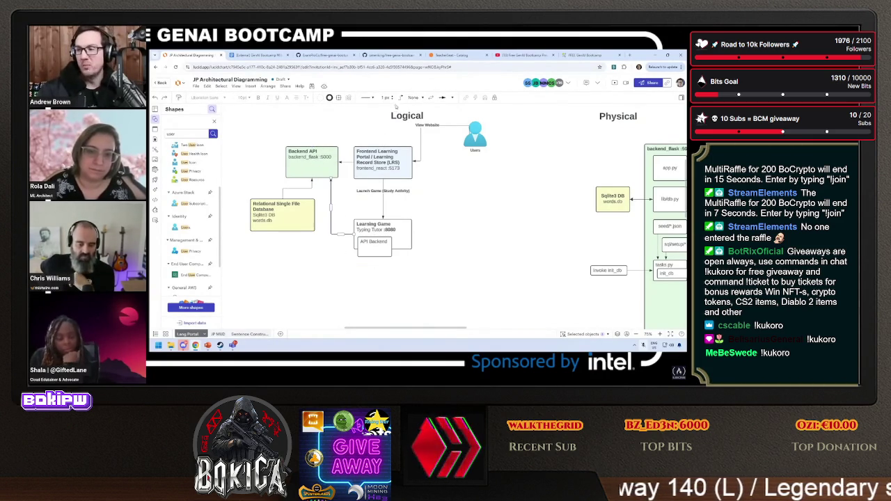
left_click(428, 126)
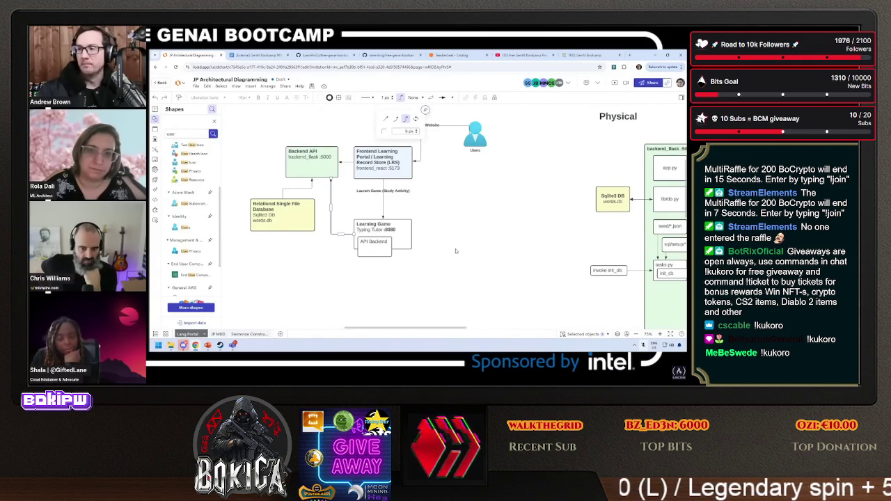
left_click(456, 250)
left_click(403, 236)
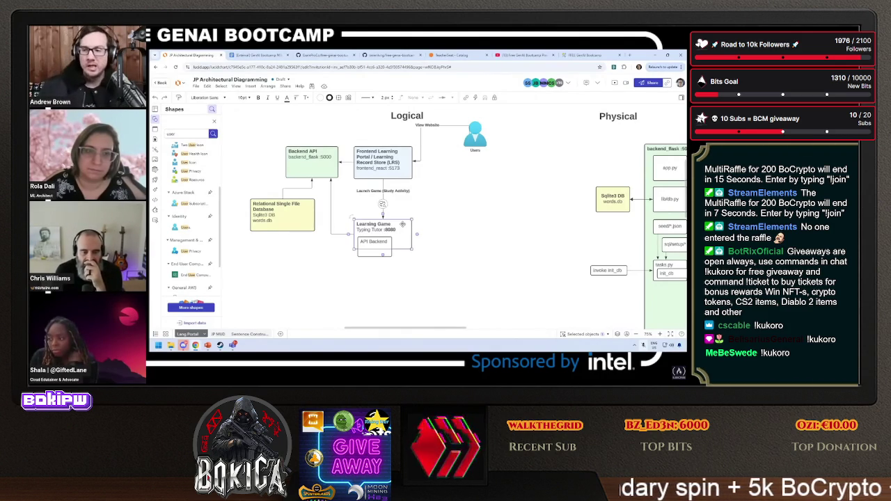
Copy the database box below Learning Game, then delete that copy with the API Backend label.
left_click(287, 223)
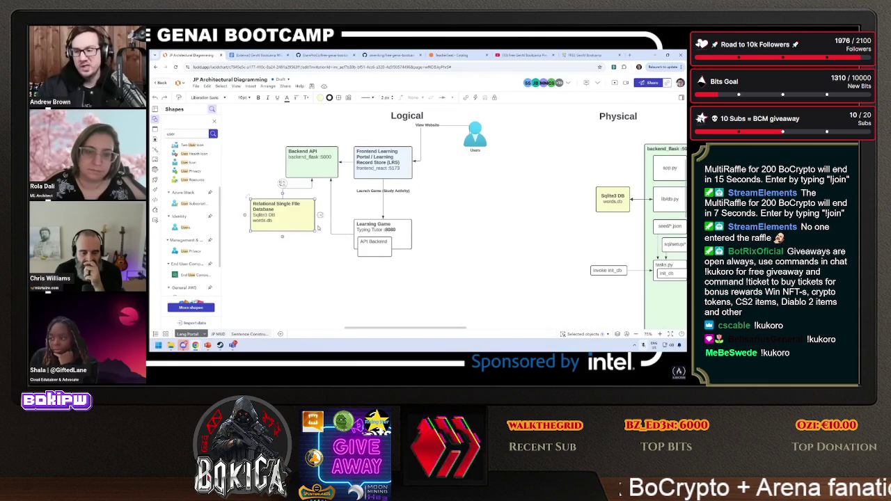
mouse_move(311, 223)
left_mouse_down()
mouse_move(446, 289)
mouse_move(410, 283)
left_mouse_up()
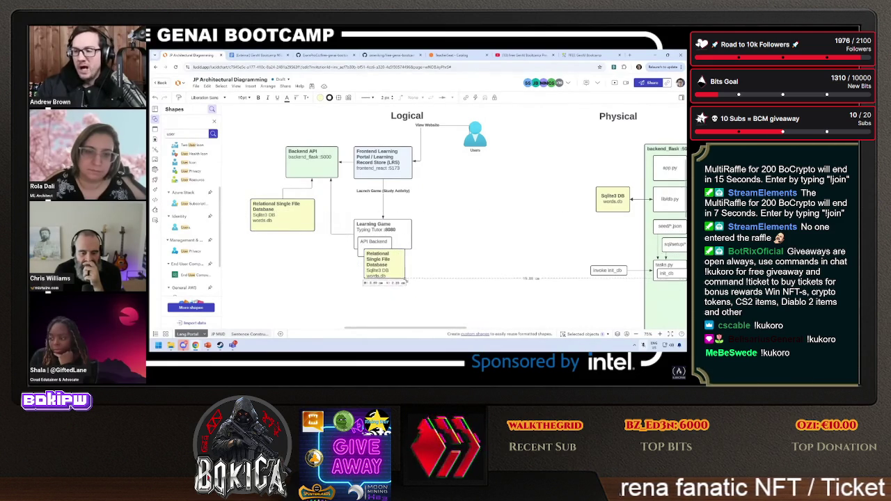
double_click(385, 261)
key("ctrl+b")
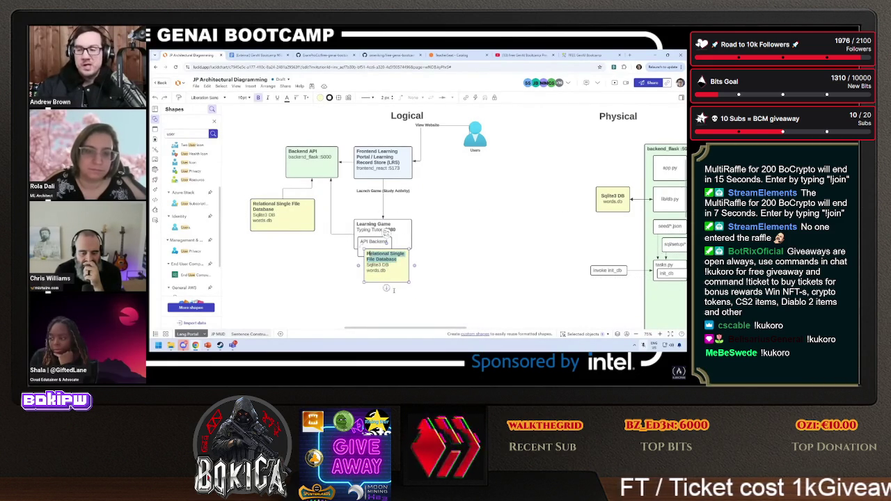
left_click_drag(380, 275, 379, 275)
key("Delete")
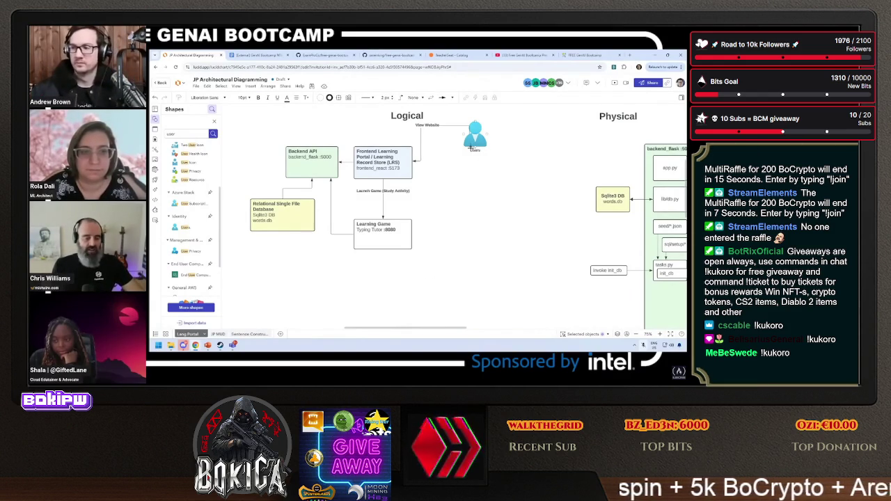
Move the Users icon down beside Frontend Learning Portal so the View Website link runs straight across.
left_click_drag(472, 146, 475, 166)
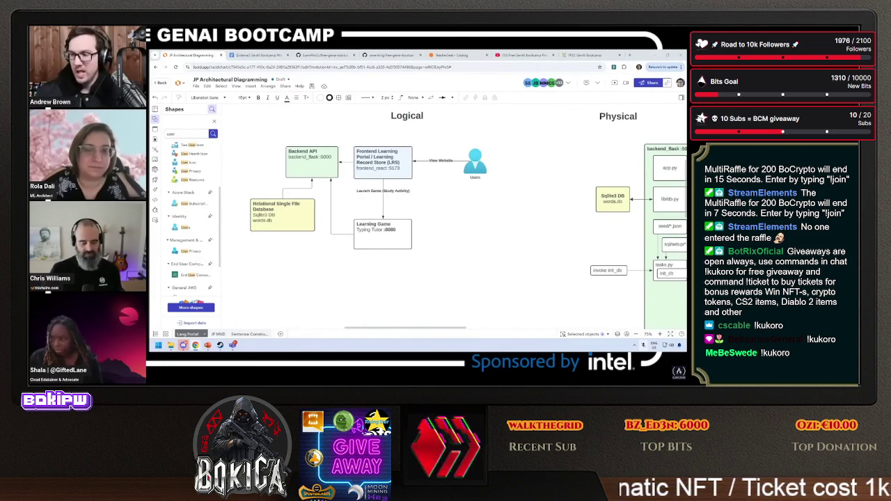
scroll(472, 210, "left", 3)
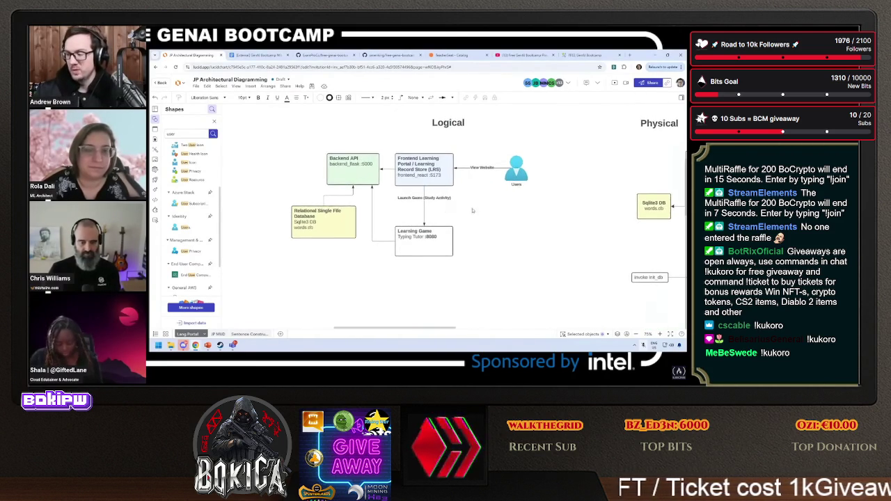
left_click(345, 272)
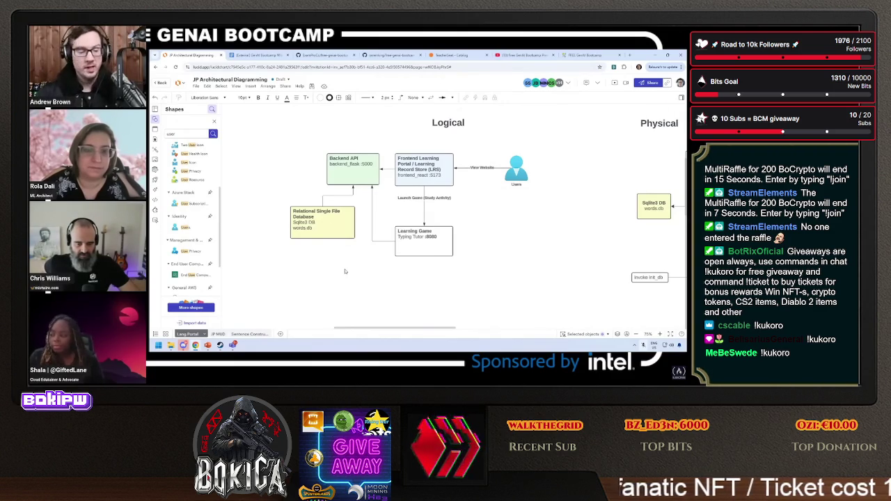
left_click(402, 169)
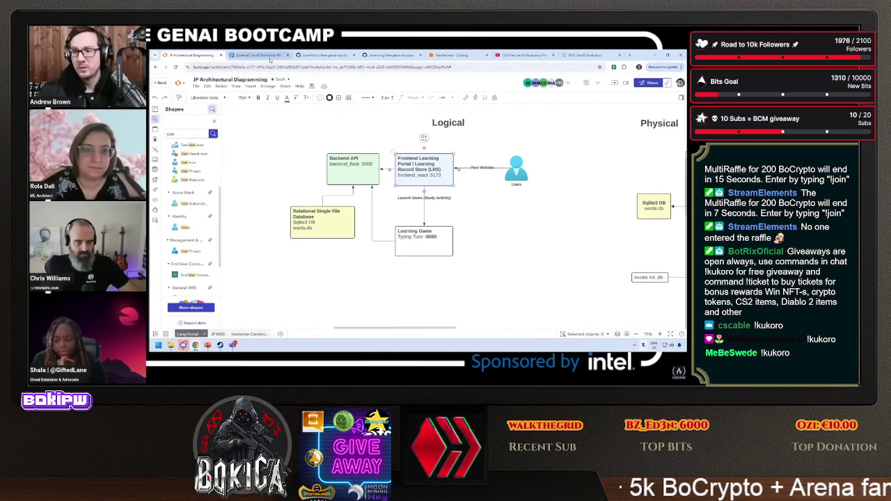
left_click(259, 55)
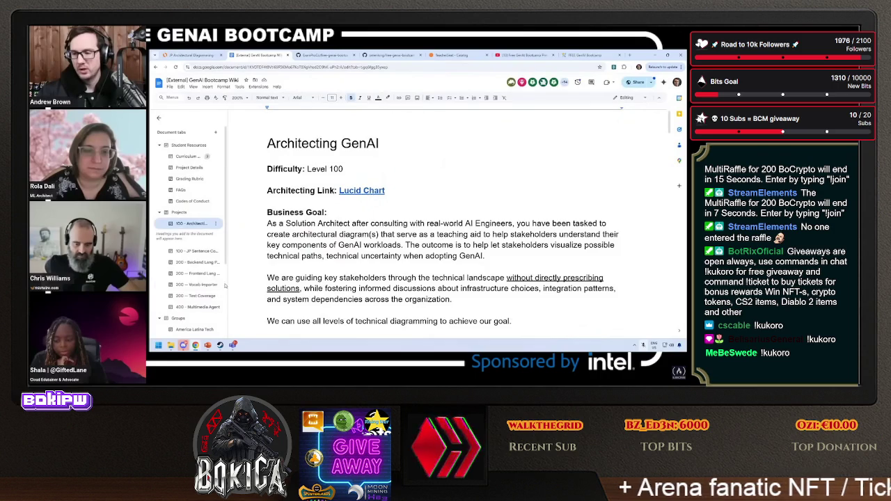
left_click(197, 285)
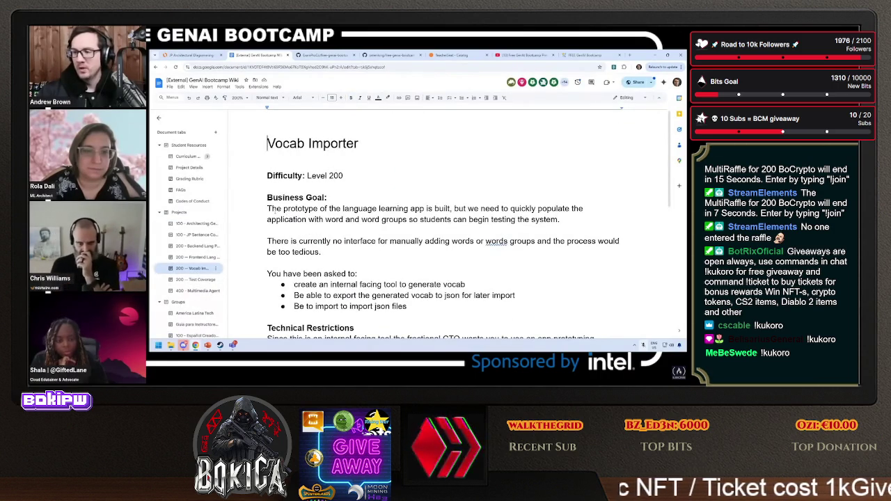
mouse_move(277, 209)
left_mouse_down()
mouse_move(550, 209)
mouse_move(323, 220)
mouse_move(569, 222)
left_mouse_up()
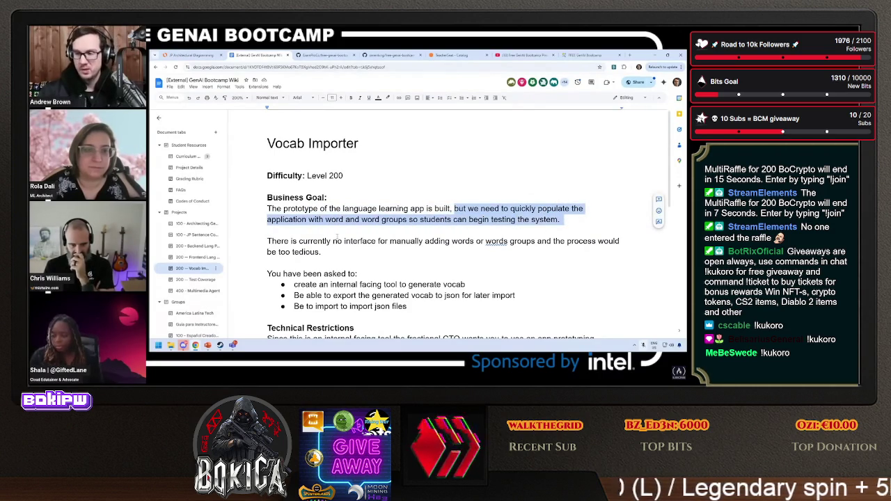
mouse_move(284, 241)
left_mouse_down()
mouse_move(544, 242)
mouse_move(582, 252)
left_mouse_up()
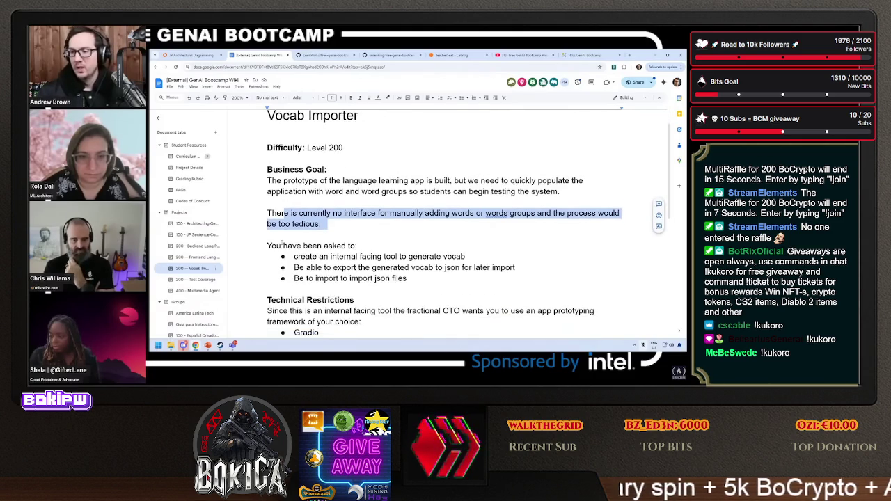
scroll(466, 256, "down", 2)
left_click_drag(298, 228, 487, 233)
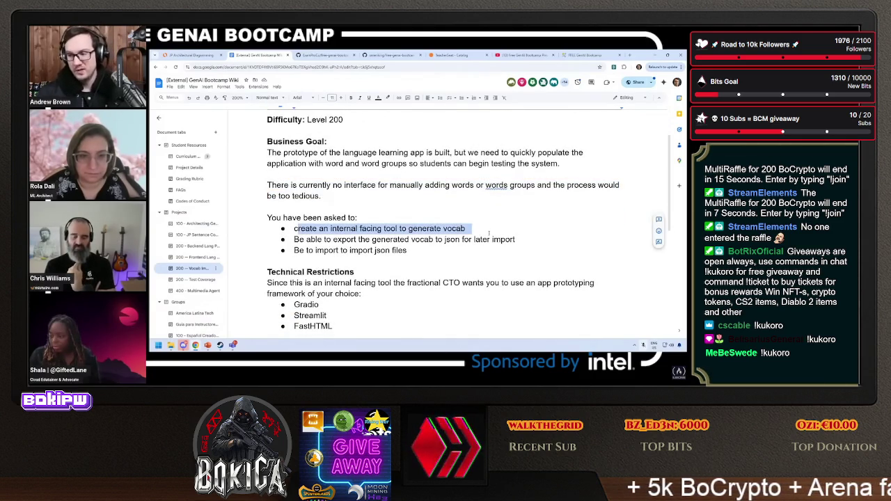
left_click_drag(296, 240, 548, 240)
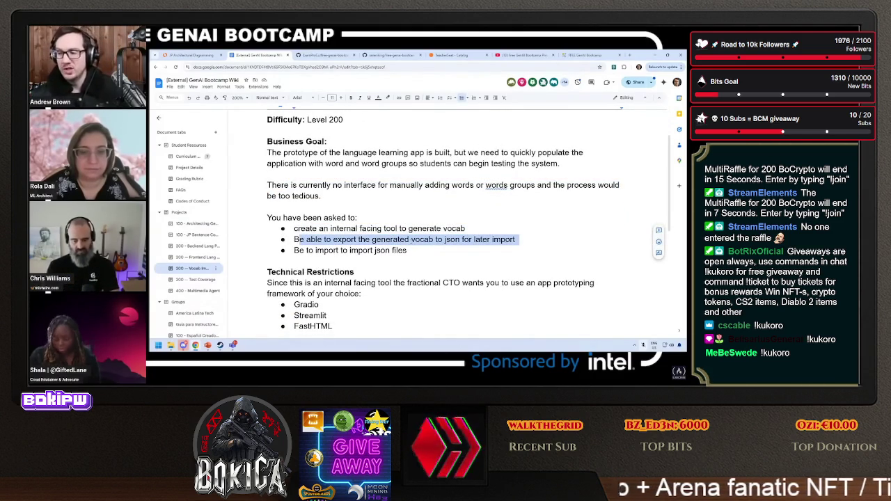
left_click(428, 239)
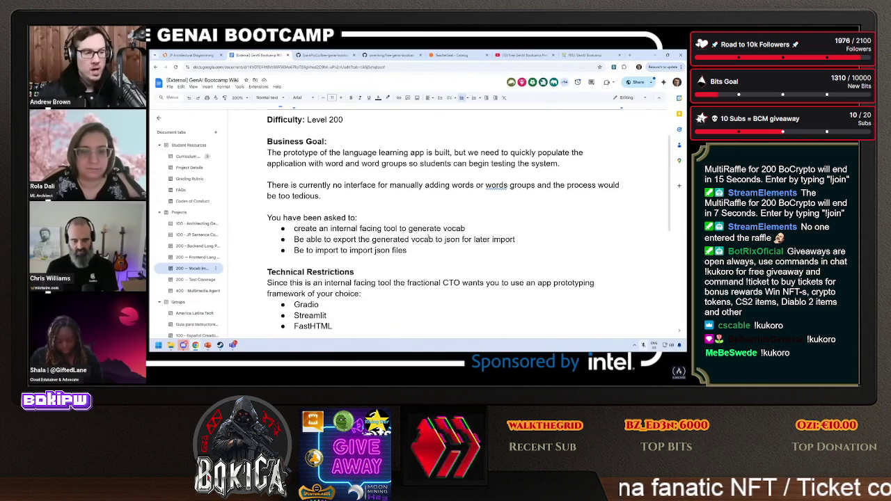
key("ctrl+1")
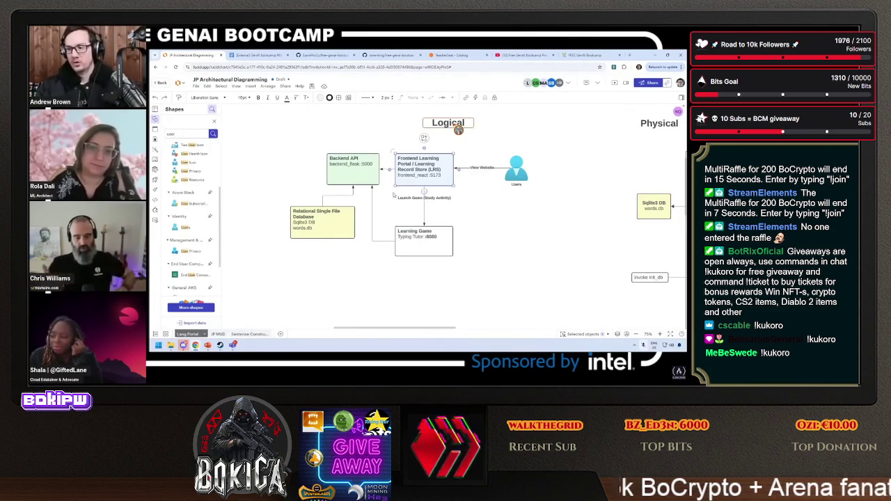
Copy the Logical heading to its left and retype the copy as 'Conceptual'.
scroll(494, 246, "left", 2)
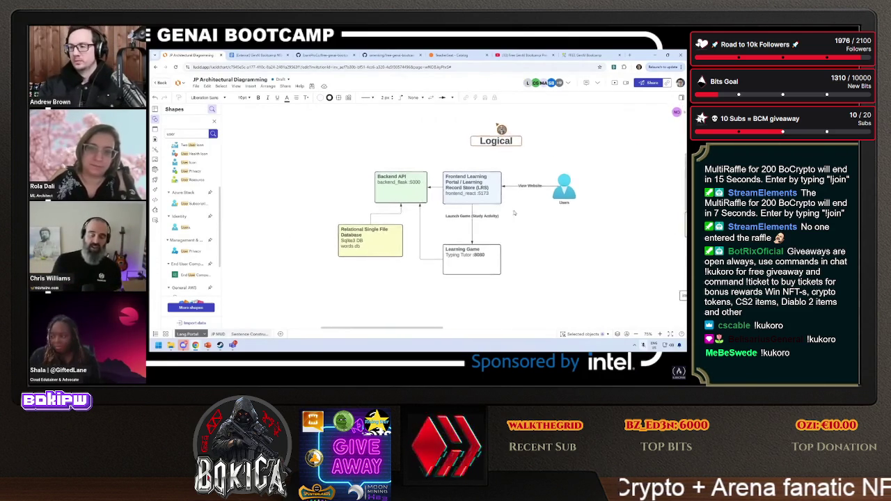
left_click(496, 142)
mouse_move(497, 141)
left_mouse_down()
mouse_move(312, 164)
mouse_move(256, 149)
left_mouse_up()
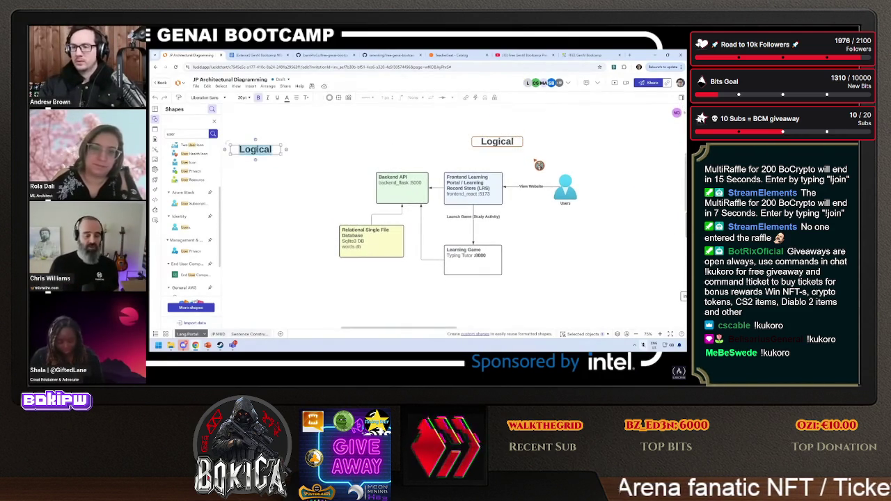
type("Conceptu")
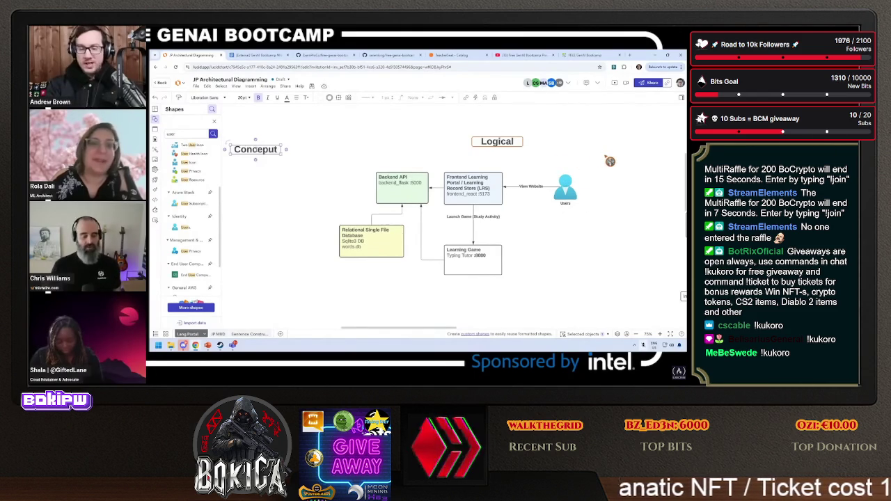
key("BackSpace")
key("BackSpace")
key("BackSpace")
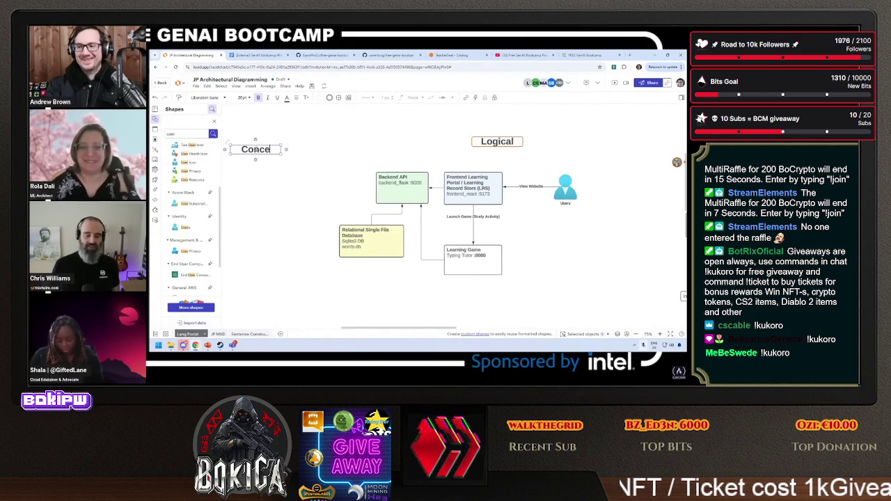
type("ptual")
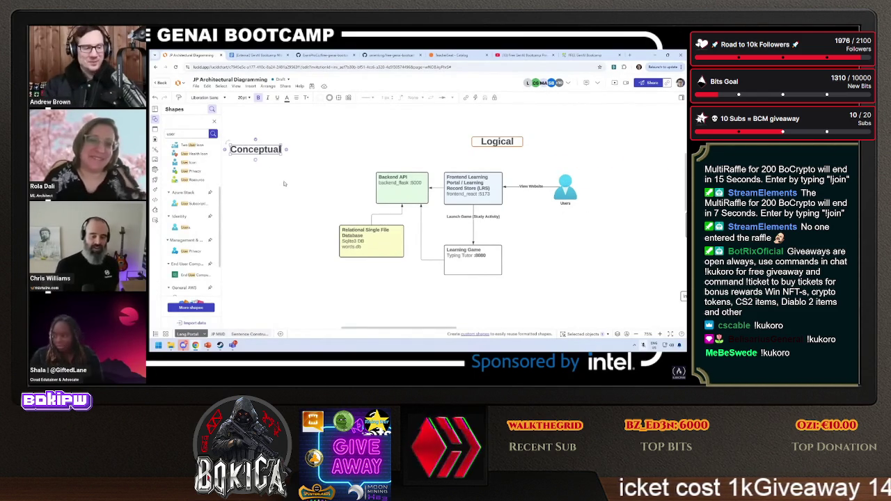
scroll(284, 184, "left", 5)
left_click(444, 206)
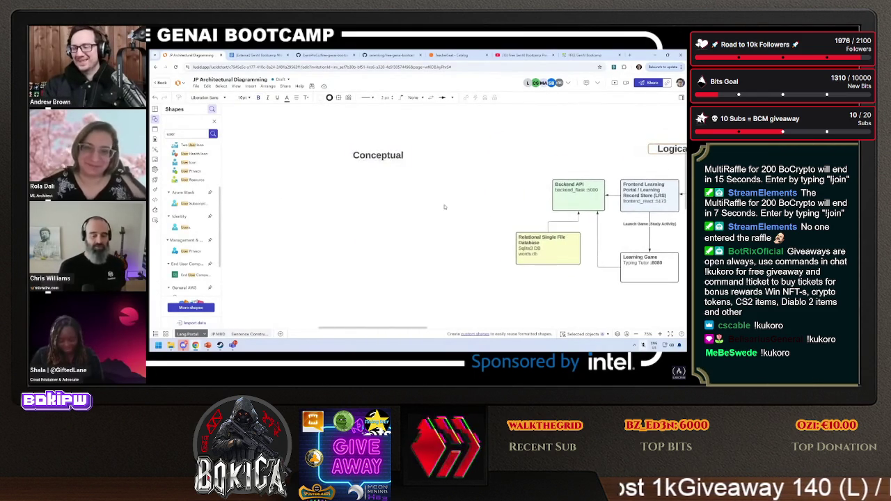
Zoom out to 50% to see the whole architecture board.
scroll(444, 207, "right", 15)
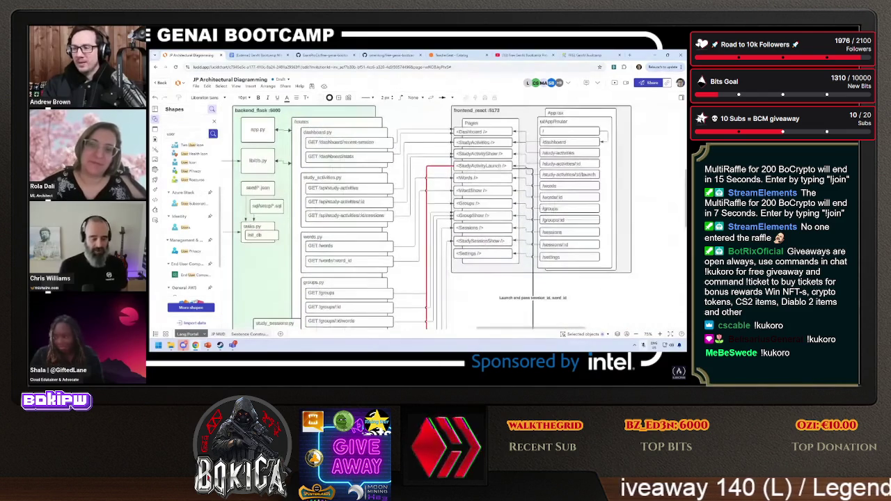
scroll(427, 218, "right", 1)
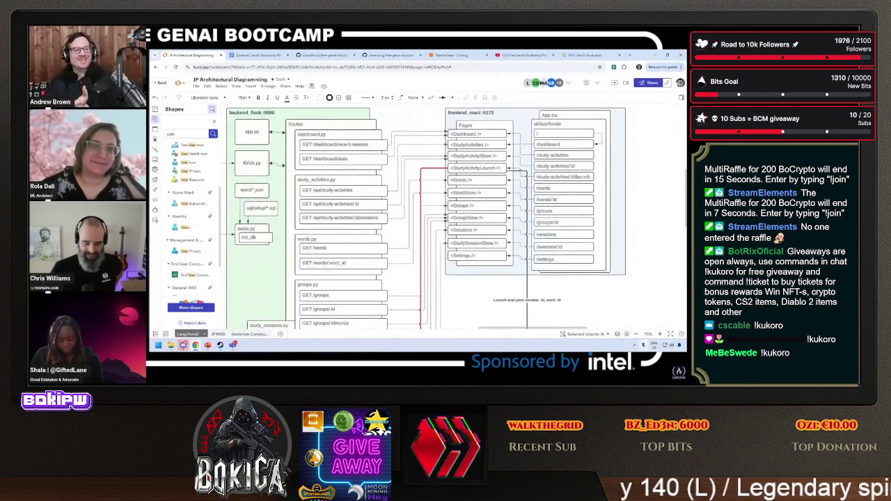
key("ctrl+minus")
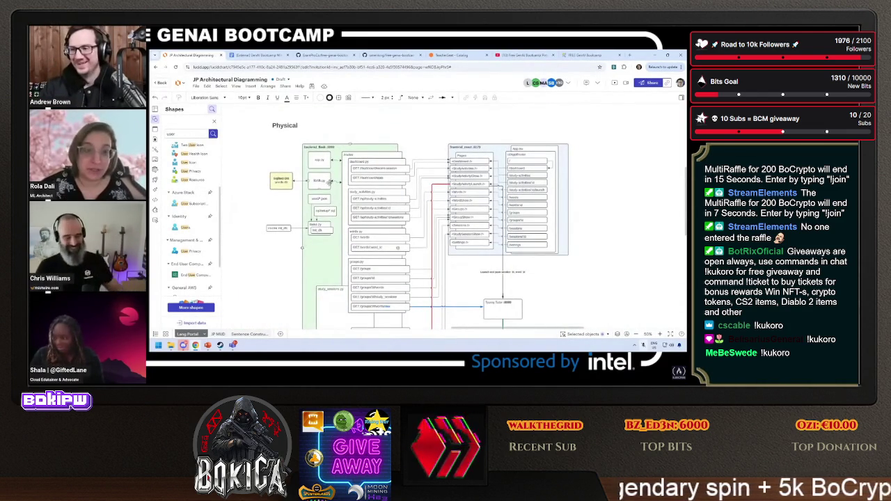
scroll(553, 157, "left", 5)
Scroll the board left toward the Conceptual section.
scroll(349, 207, "left", 3)
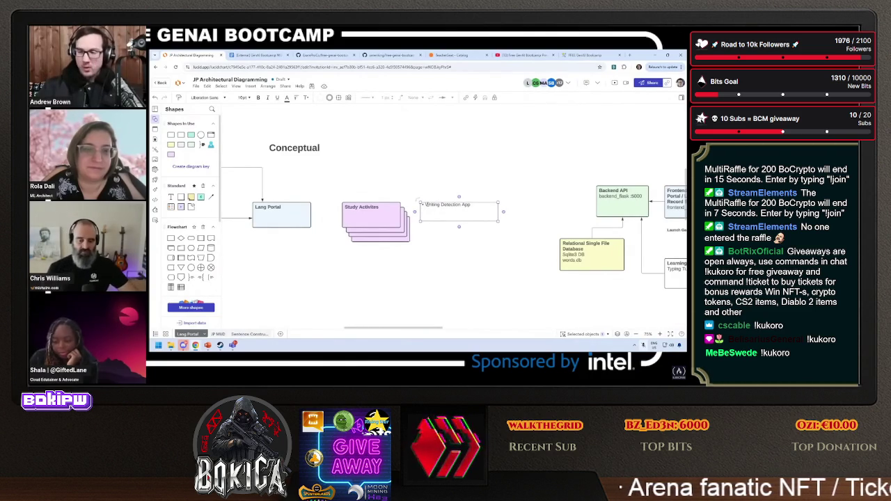
Rename the note to Writing Practicing App and add a Text Adventure Immersion Game bullet.
double_click(476, 205)
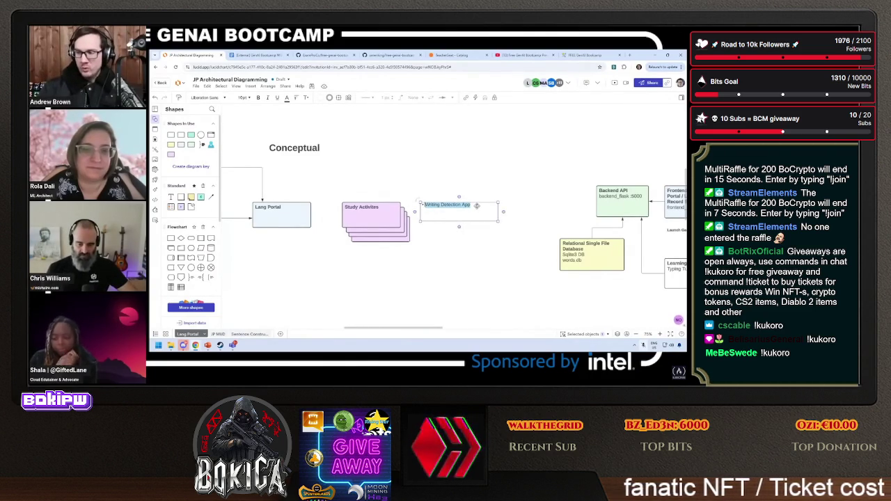
key("End")
key("Return")
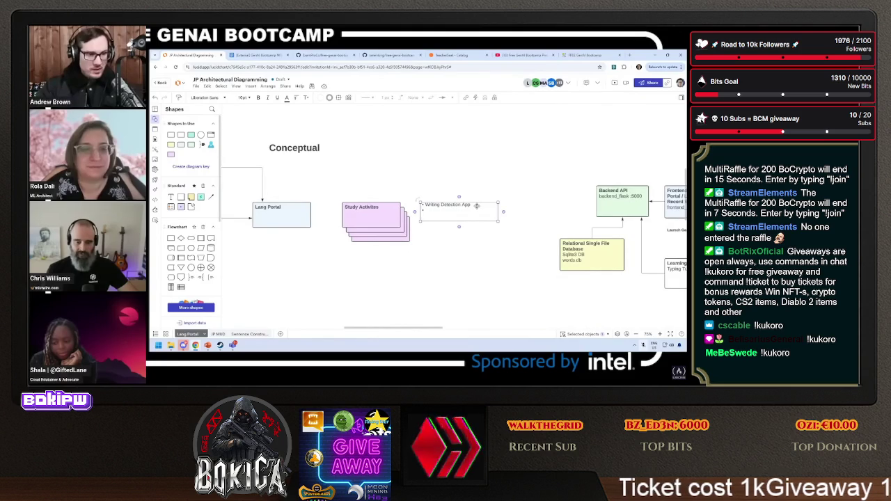
double_click(450, 204)
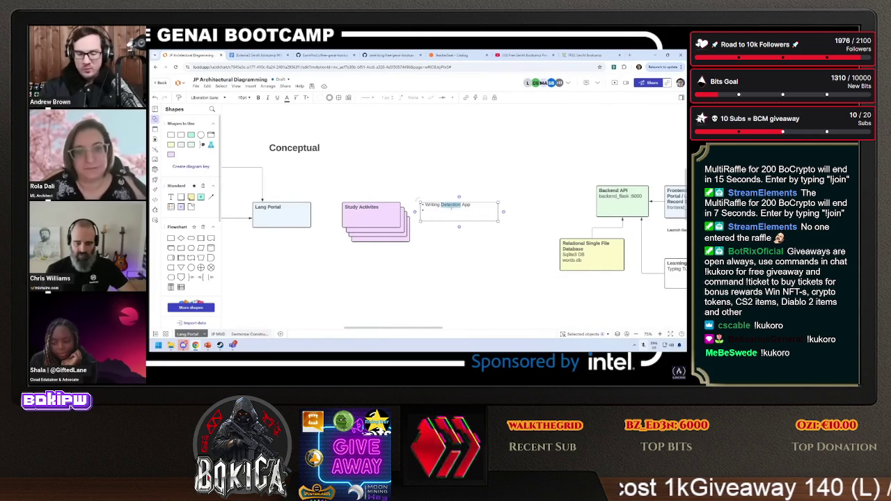
type("Practing App")
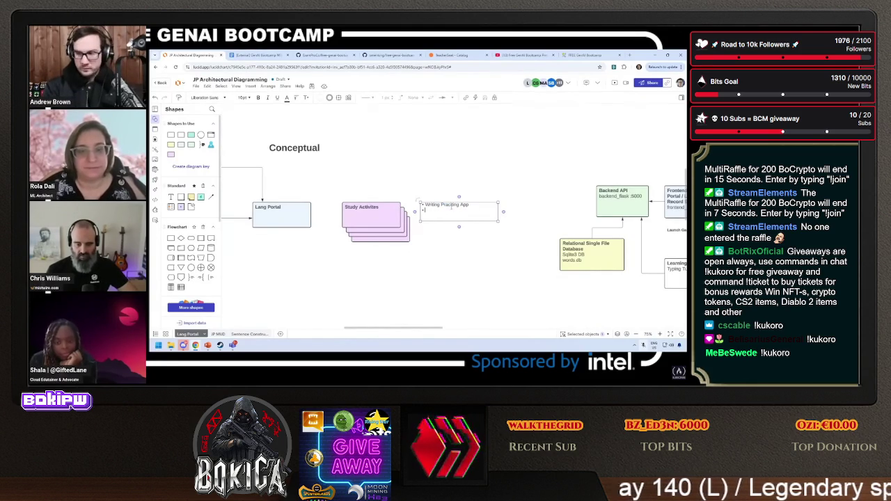
type(" • Text Adven")
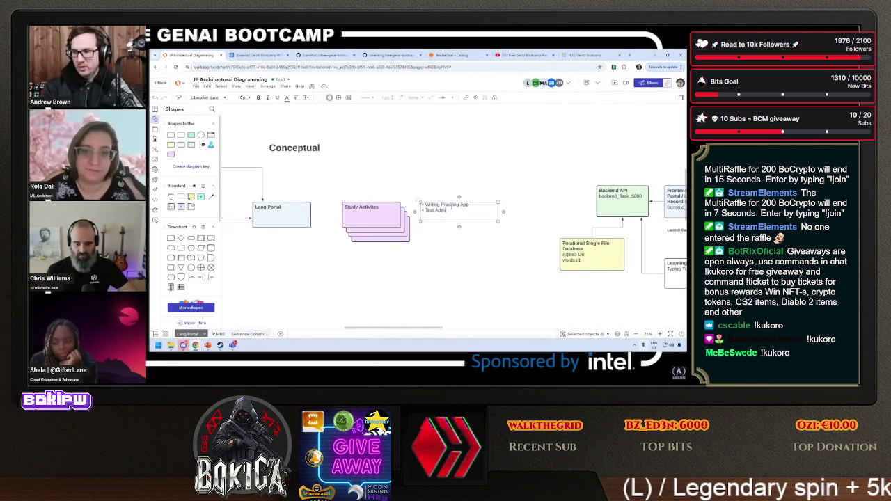
type("utre Immersion V")
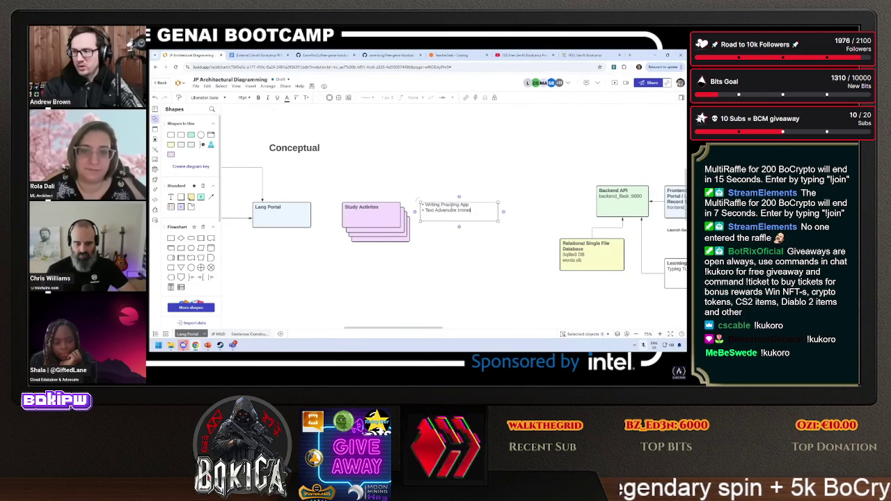
key("BackSpace")
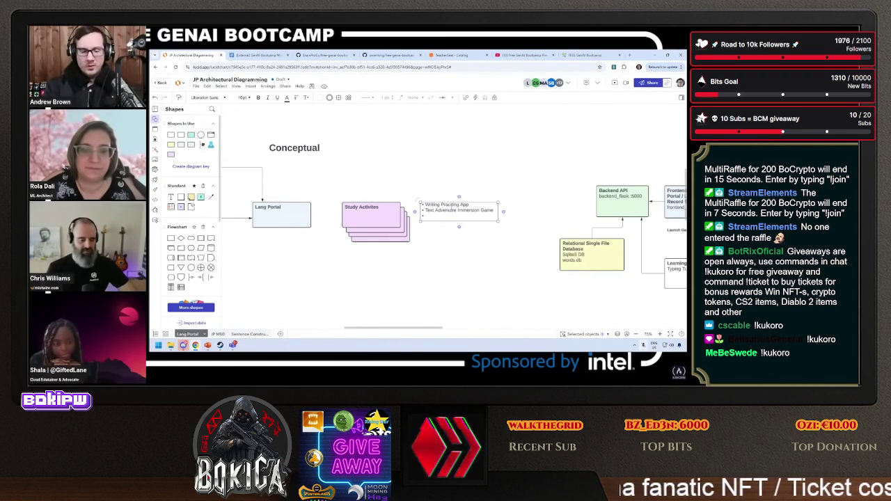
Add a Light Visual Novel Immersion Reading bullet and widen the text box to fit.
key("Return")
type("Visual Node")
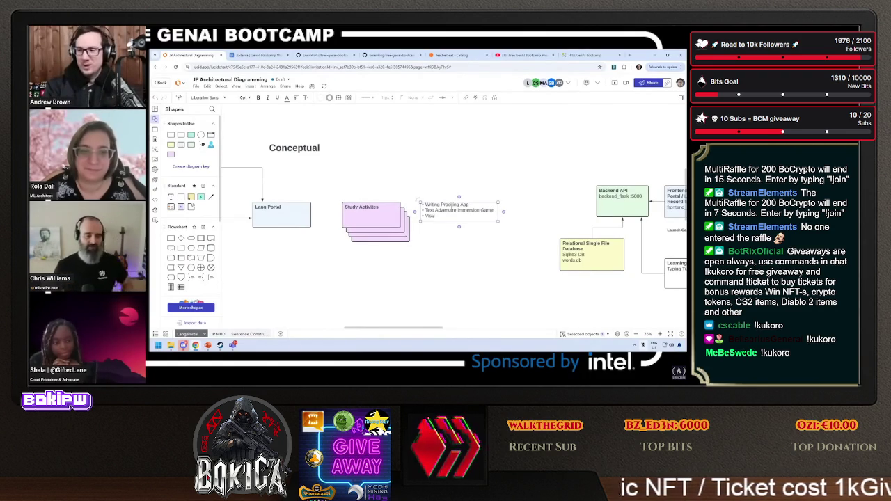
key("BackSpace")
key("BackSpace")
key("BackSpace")
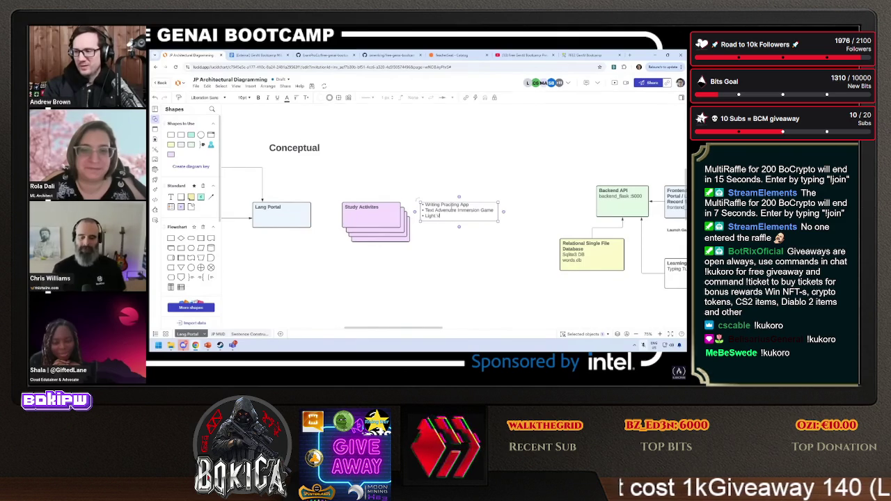
type("t Visual Novel Immer")
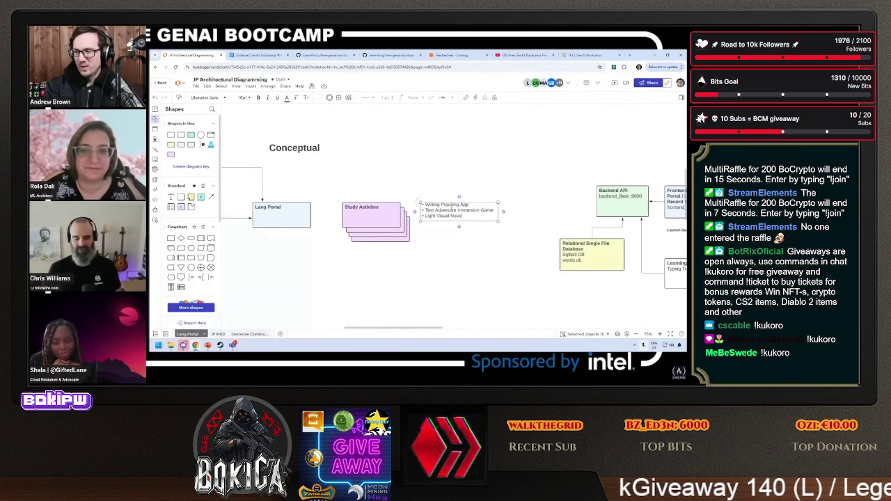
type("sion")
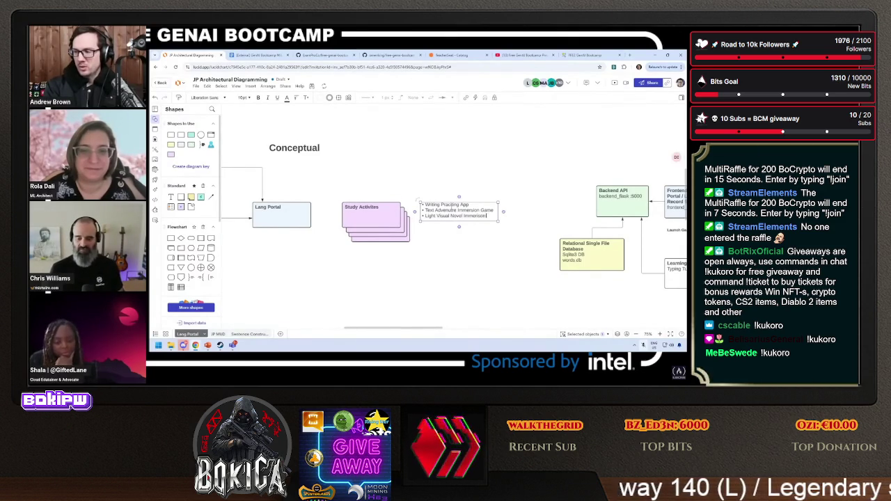
type(" Rding")
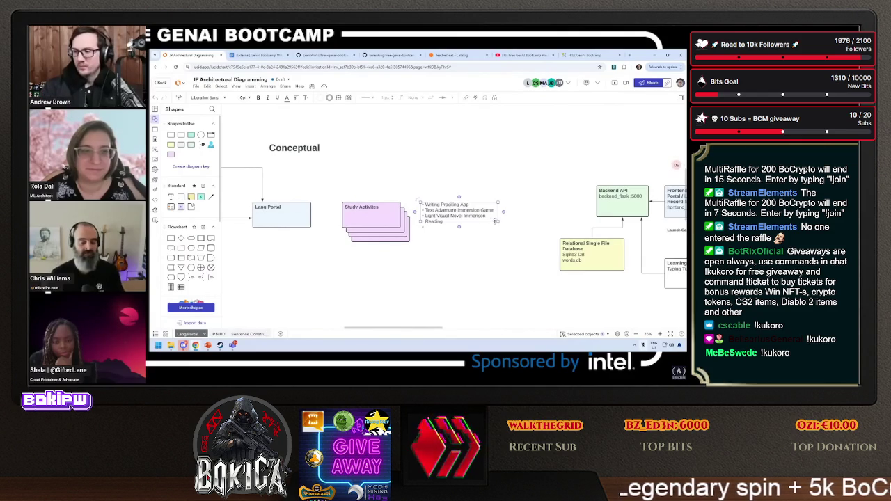
key("Return")
left_click_drag(501, 225, 528, 232)
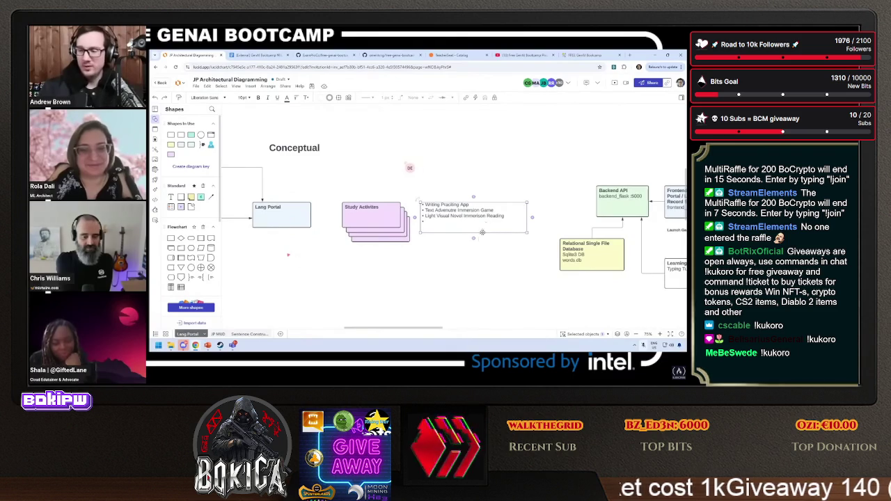
Extend the list with Sentence Constructor, Visual Flashcard Vocabulary and Speak to Learn bullets.
key("ctrl+a")
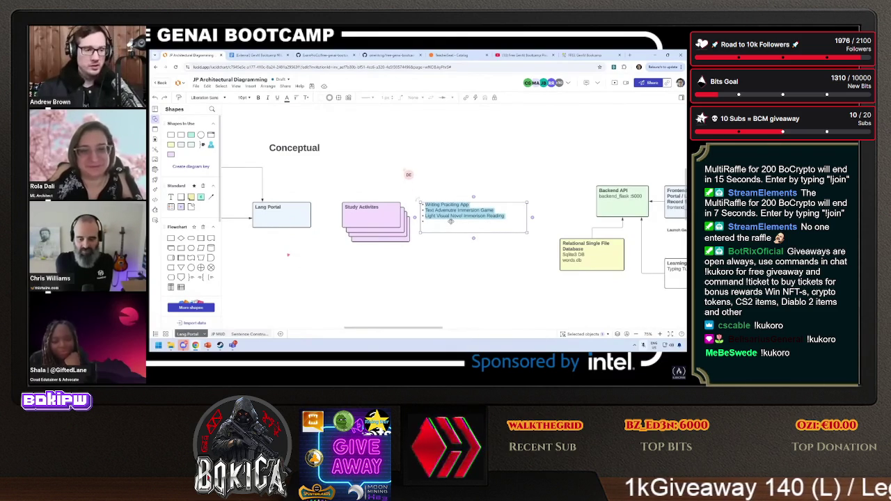
key("ctrl+v")
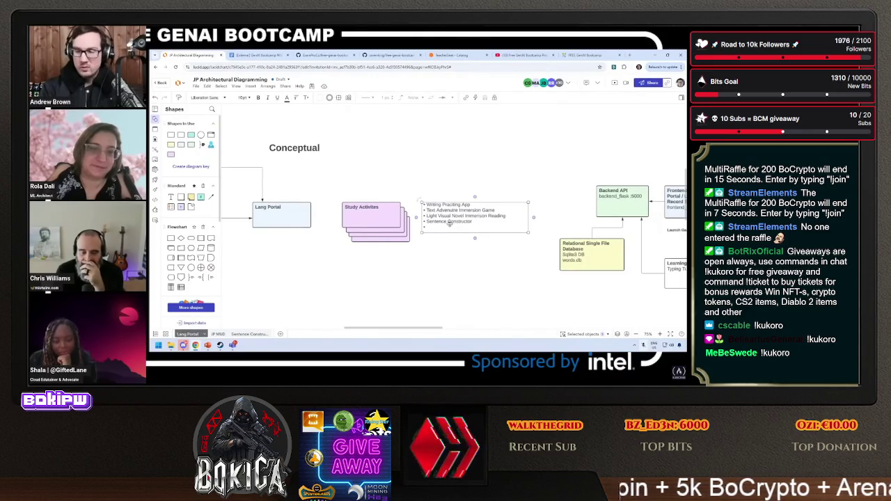
key("Return")
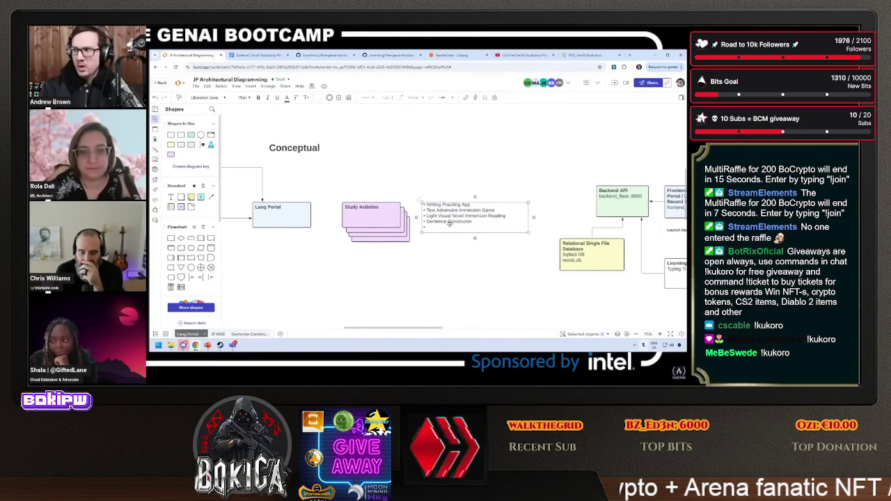
type("Visual Flashcard")
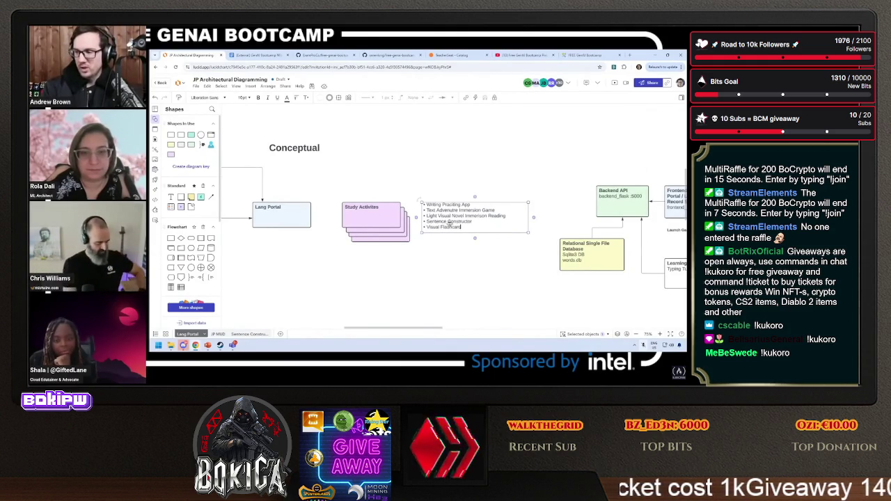
type(" Vocab")
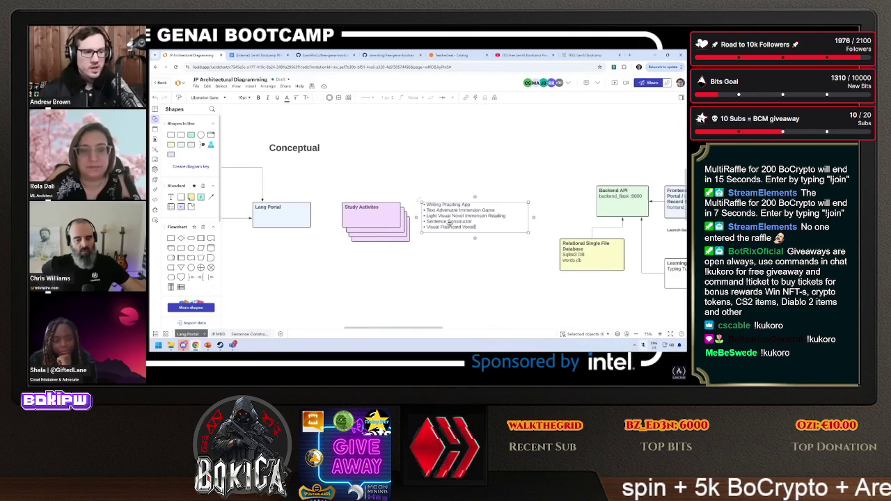
type("ulary")
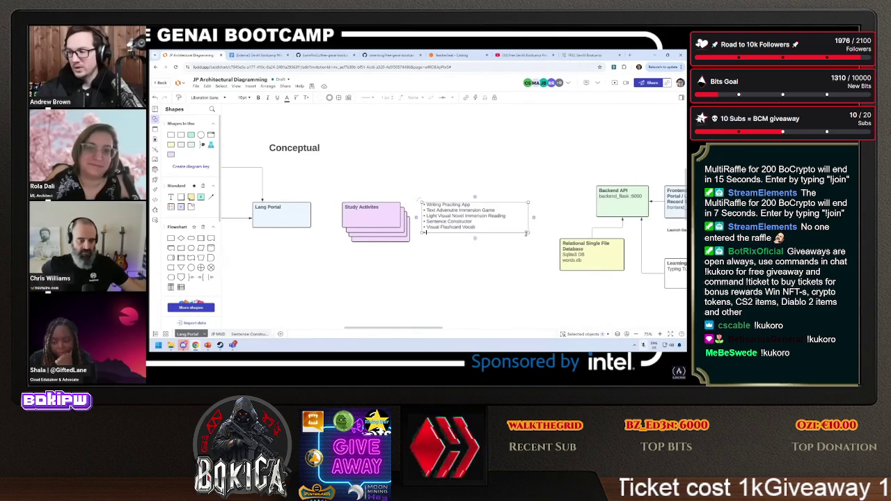
key("Return")
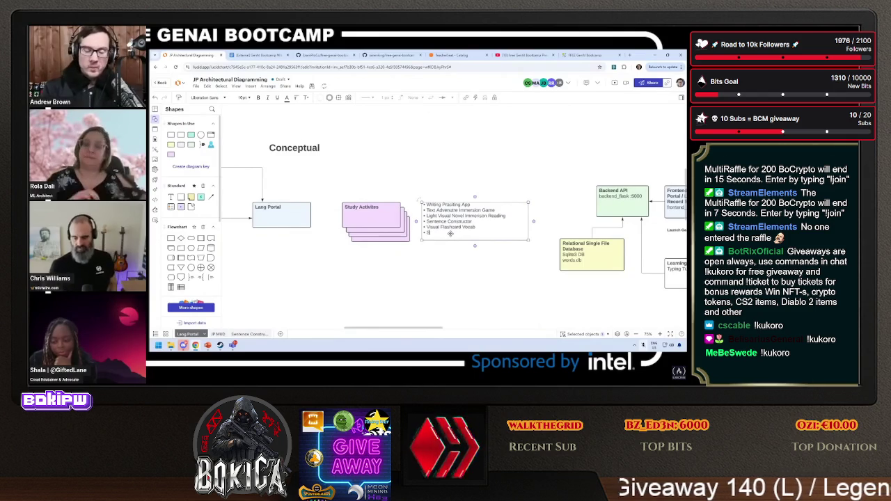
type("Speak Id")
type(" Learn")
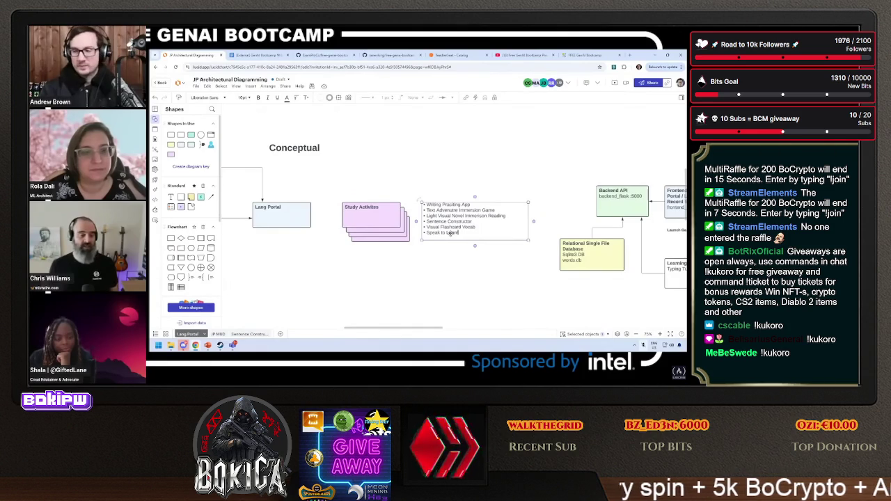
Place a curly brace beside the bullet list and set the list text to 11 pt.
left_click(448, 268)
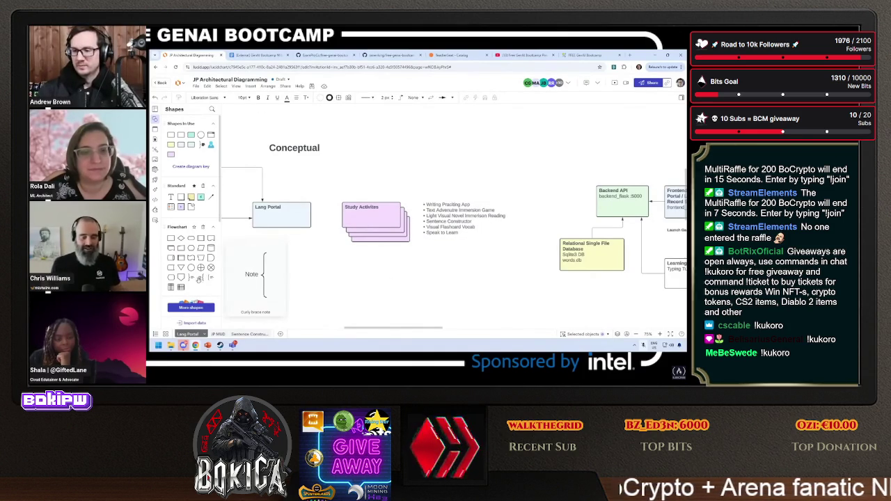
mouse_move(211, 277)
left_mouse_down()
mouse_move(434, 201)
mouse_move(422, 225)
mouse_move(413, 212)
left_mouse_up()
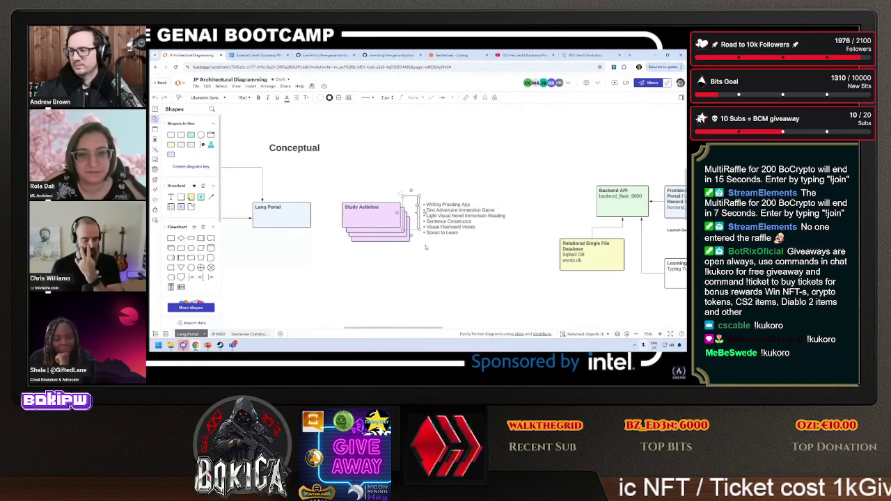
double_click(459, 217)
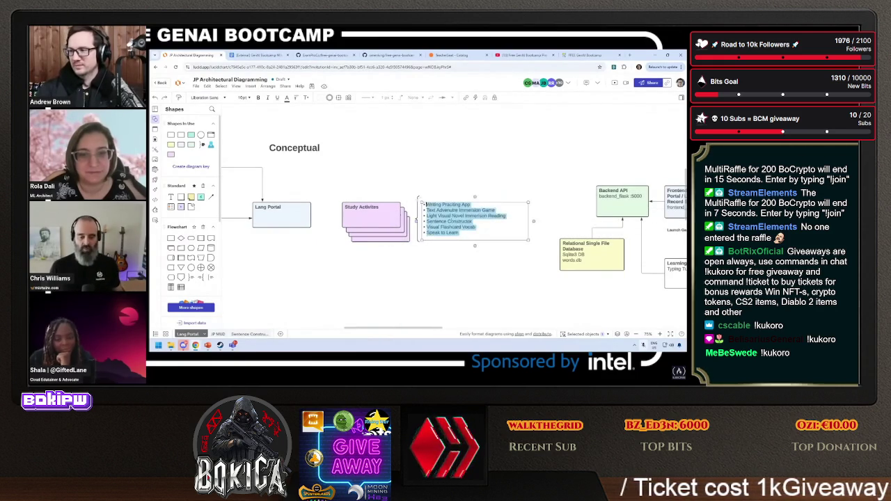
left_click(243, 97)
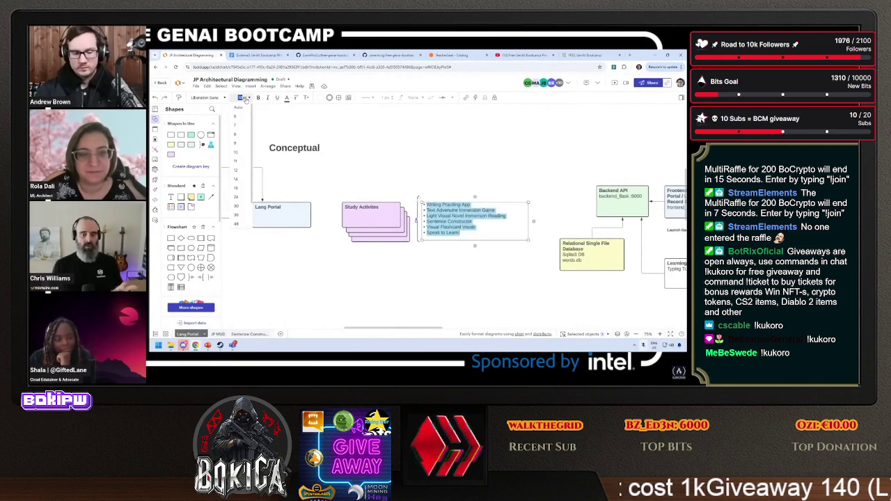
type("16pt")
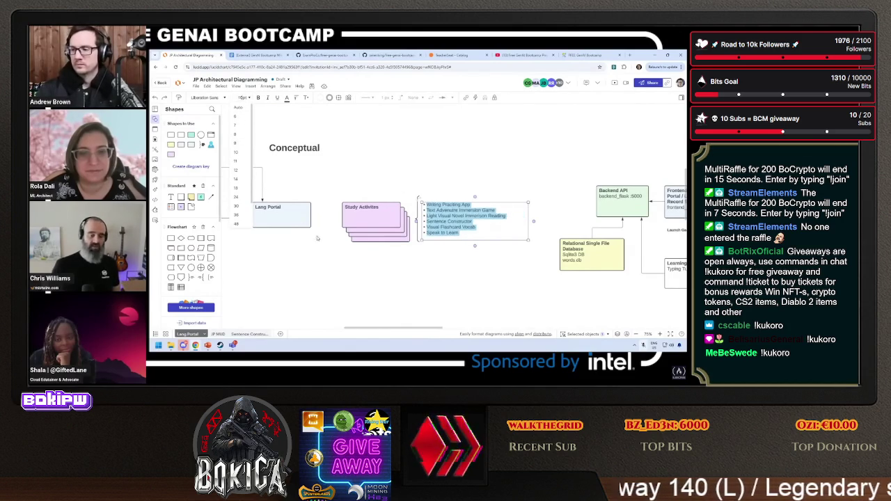
left_click(244, 163)
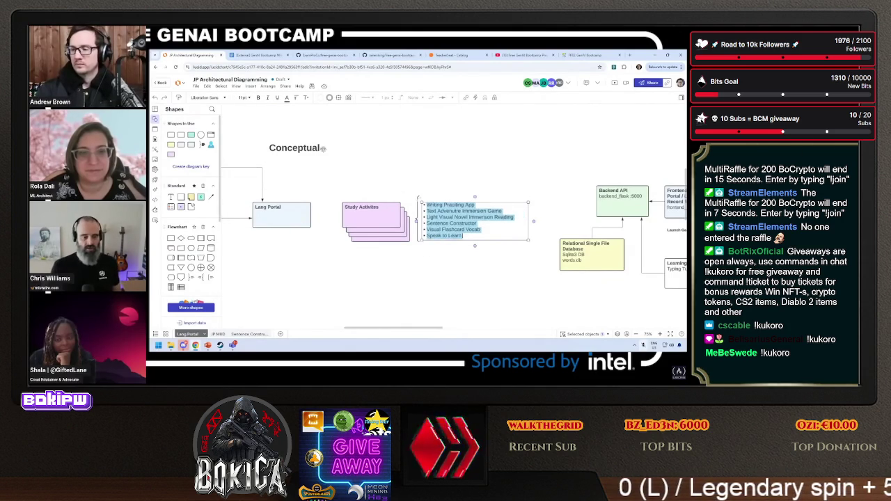
key("Escape")
Shift the whole diagram left and nudge the Student icon up and right.
scroll(438, 254, "left", 5)
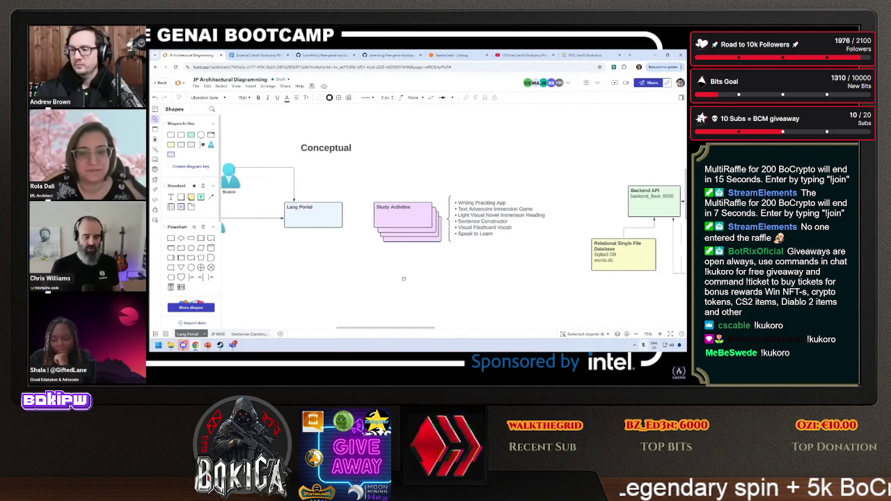
left_click_drag(267, 271, 563, 184)
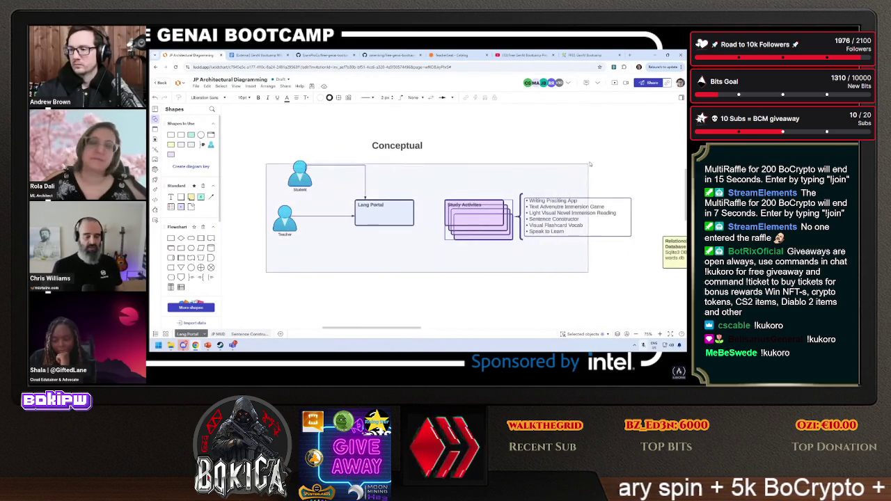
left_click_drag(427, 223, 388, 226)
left_click(390, 264)
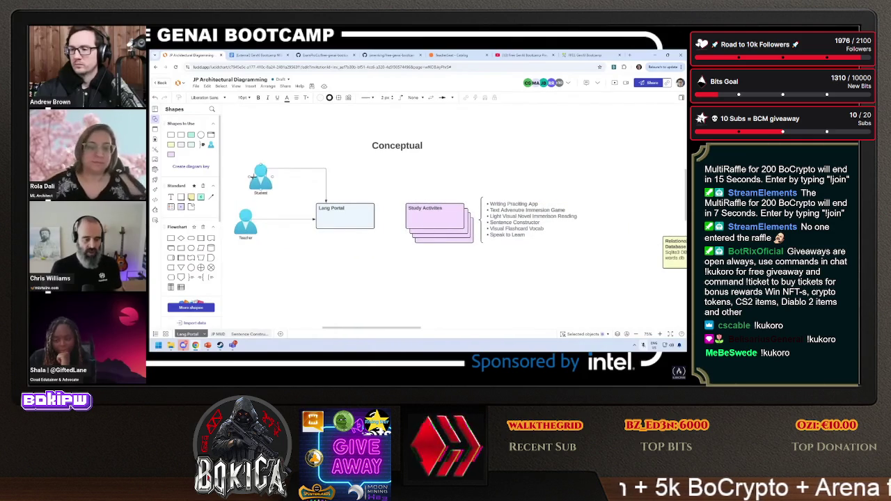
mouse_move(260, 177)
left_mouse_down()
mouse_move(264, 167)
mouse_move(304, 168)
left_mouse_up()
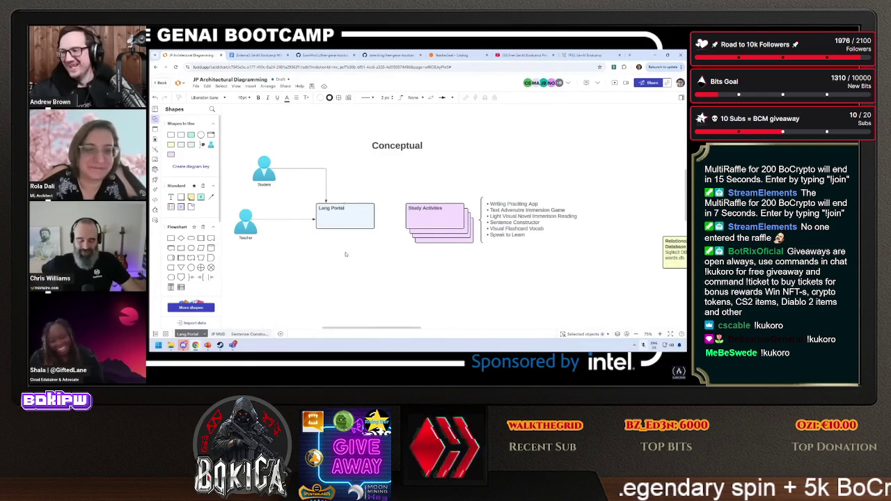
Duplicate Lang Portal as a Payment Gateway box and move it beside the Conceptual title.
left_click(360, 211)
left_click_drag(360, 211, 357, 256)
type("t")
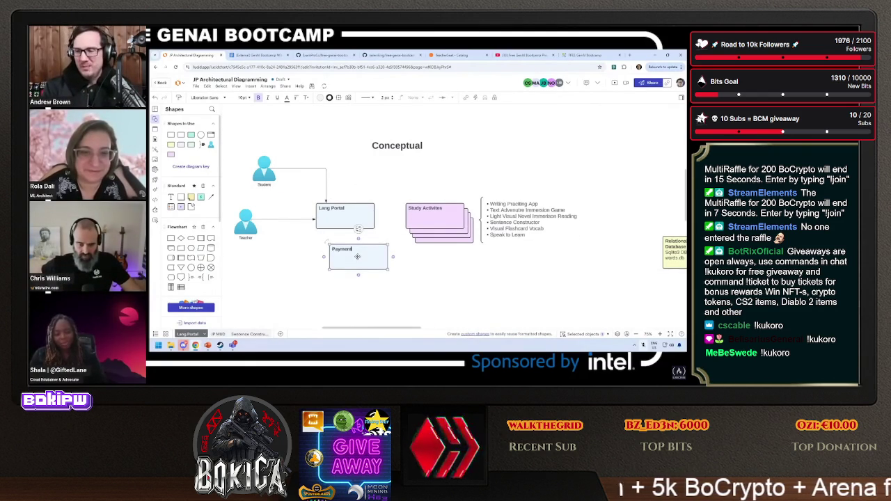
type(" Gateway")
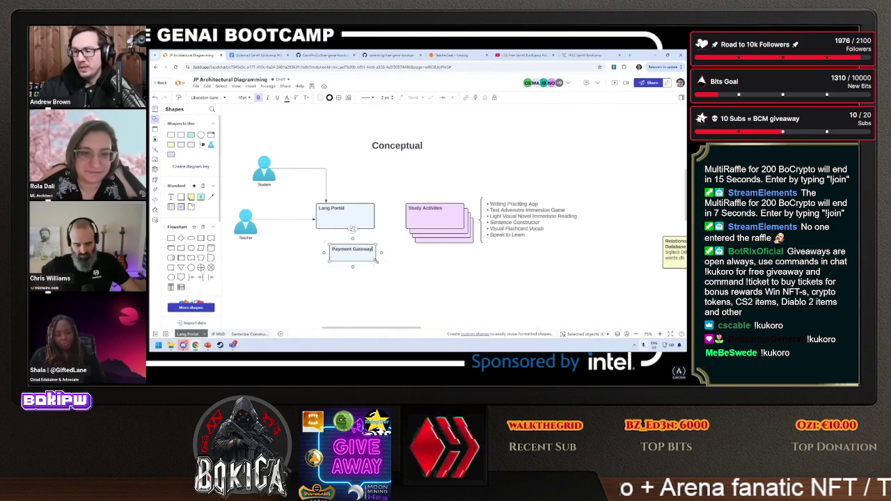
left_click_drag(359, 255, 356, 156)
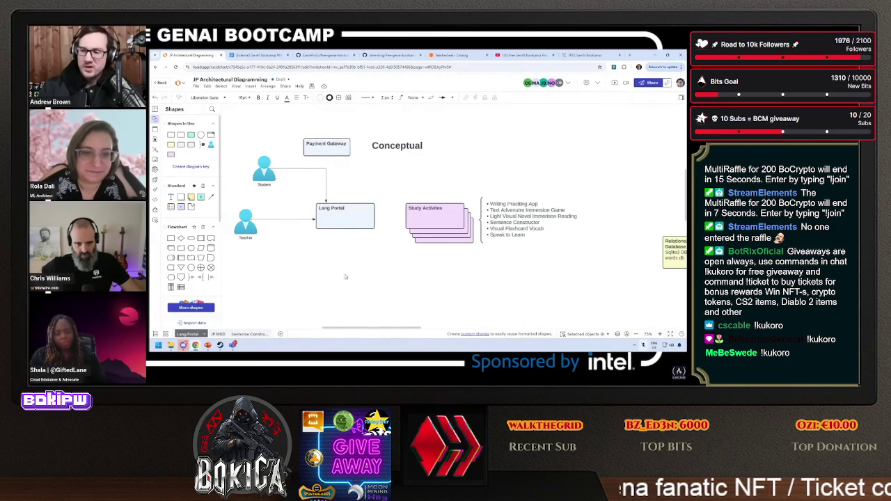
Copy Payment Gateway below Lang Portal as a Core 2000 Words box.
scroll(325, 254, "down", 1)
scroll(328, 167, "down", 2)
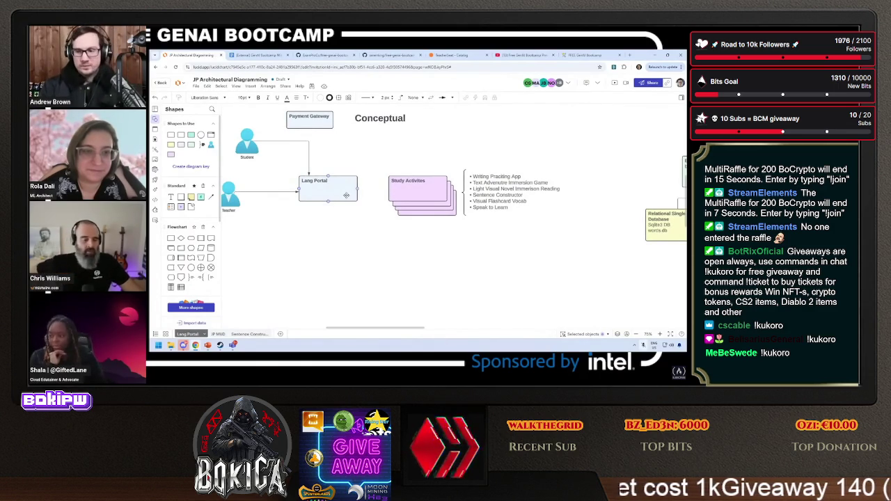
left_click_drag(320, 121, 333, 238)
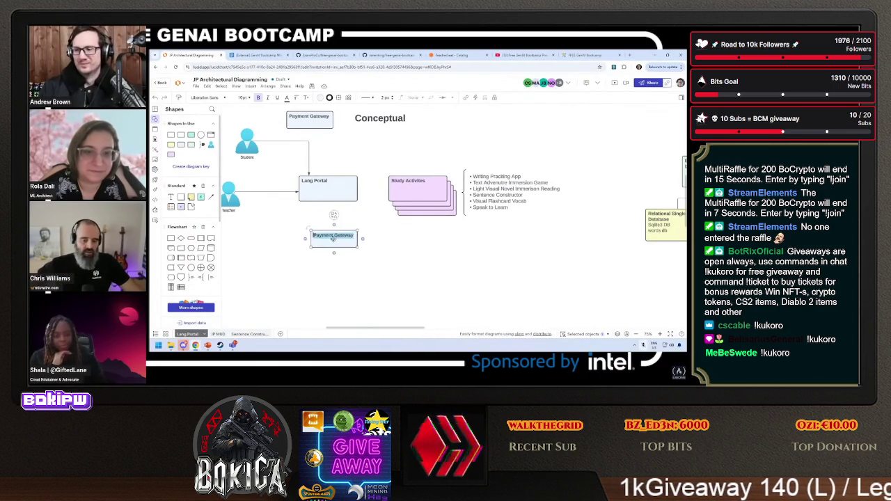
type("Con")
type("000 Words")
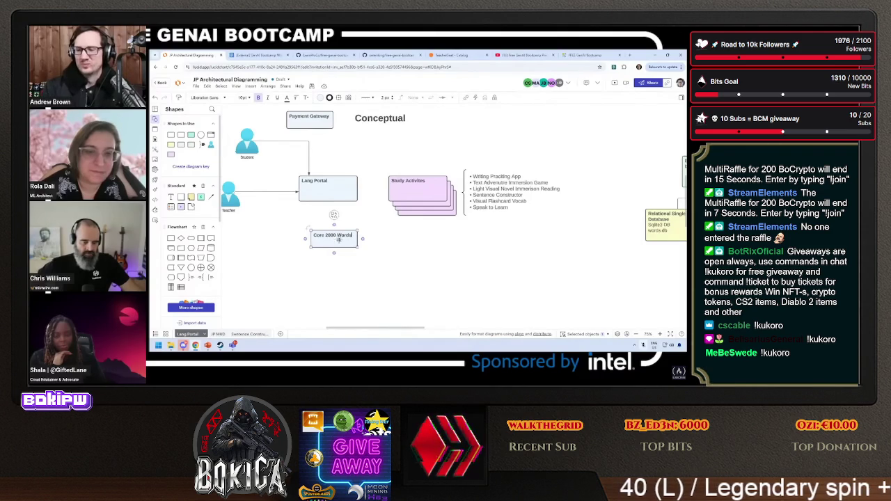
left_click_drag(339, 240, 335, 245)
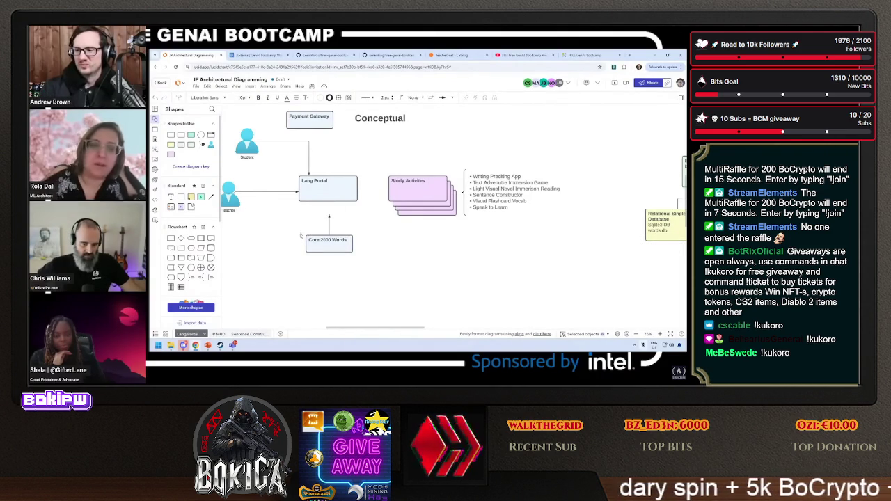
left_click(312, 244)
mouse_move(325, 245)
left_mouse_down()
mouse_move(297, 229)
mouse_move(319, 262)
mouse_move(329, 239)
left_mouse_up()
Put Core 2000 Words inside the Database box, shrink it to fit, and move it.
right_click(329, 239)
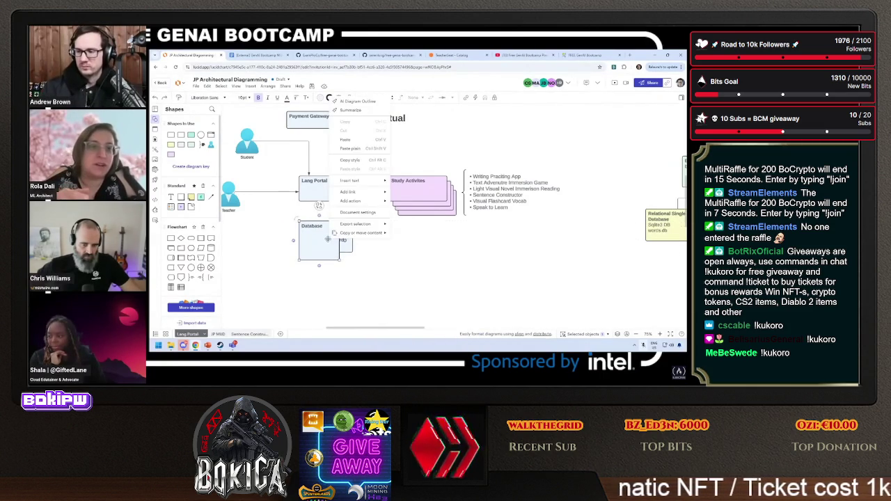
mouse_move(379, 226)
left_click(359, 294)
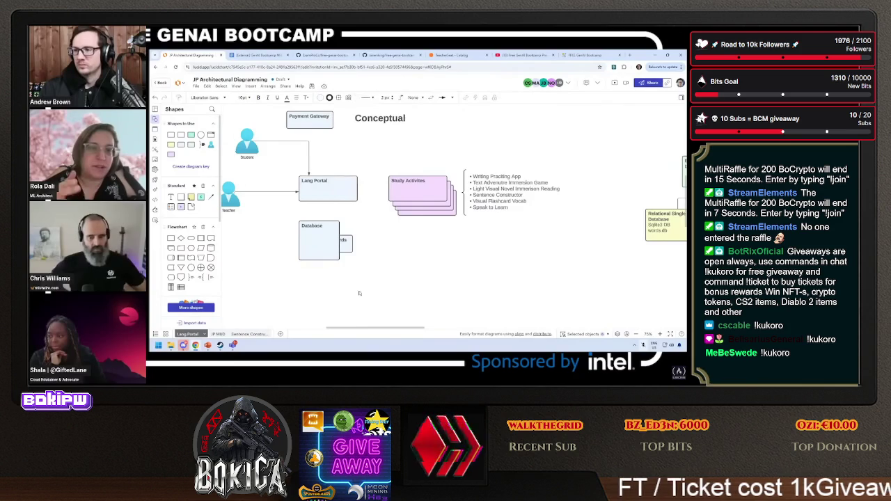
left_click(328, 241)
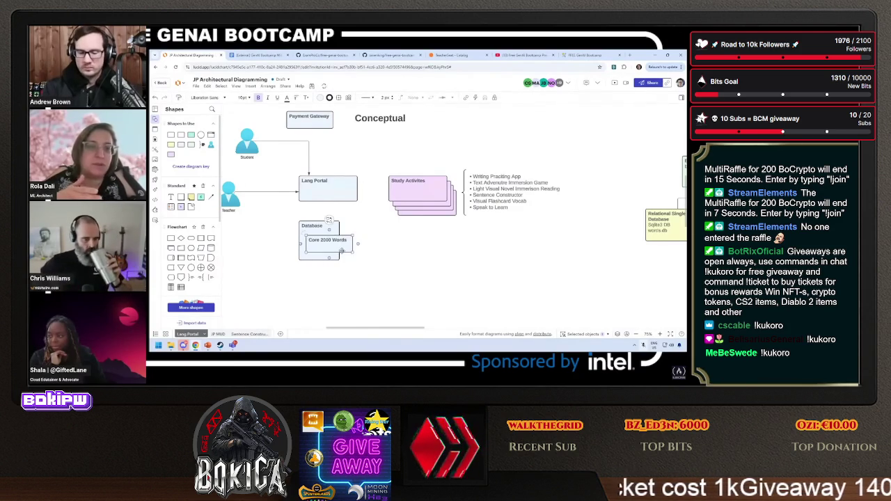
left_click_drag(342, 251, 346, 242)
left_click(334, 253)
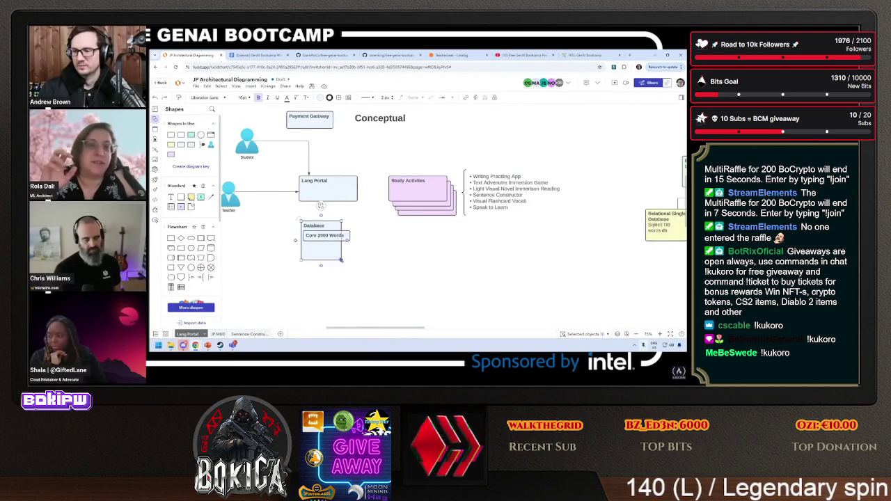
left_click(307, 275)
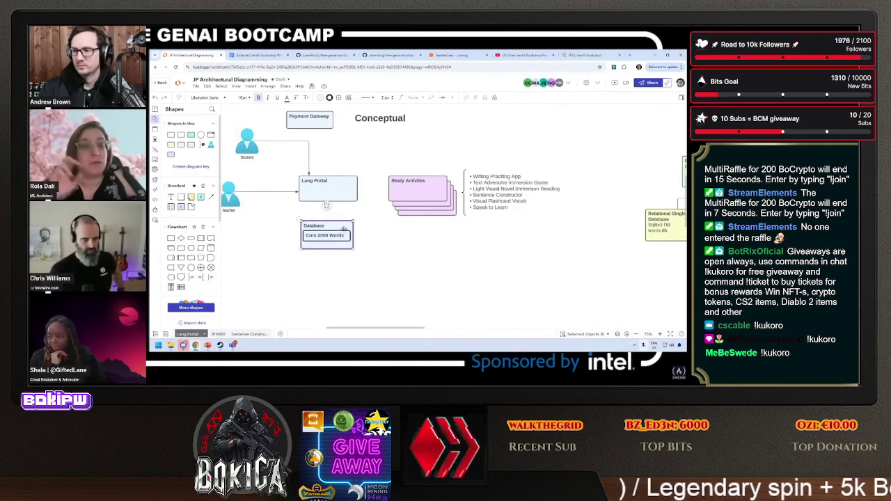
mouse_move(326, 234)
left_mouse_down()
mouse_move(327, 253)
mouse_move(328, 202)
left_mouse_up()
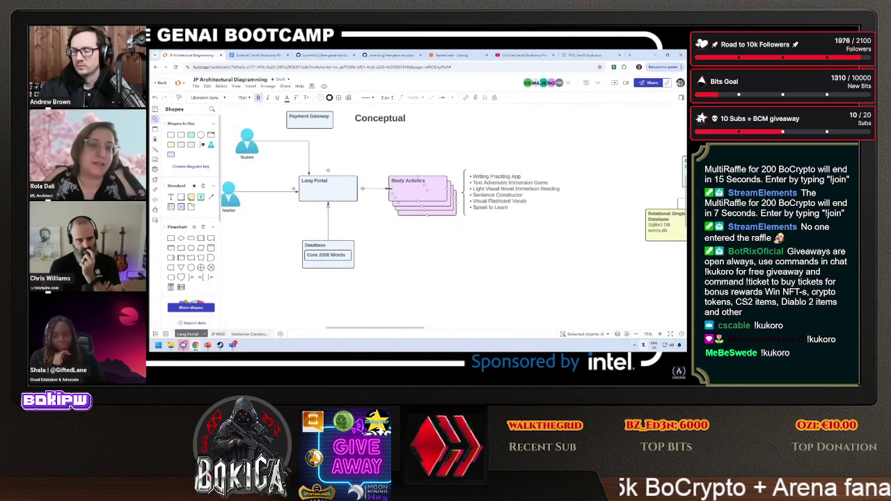
Connect Lang Portal to Study Activites with an arrow labelled Session.
left_click_drag(358, 188, 389, 188)
double_click(366, 188)
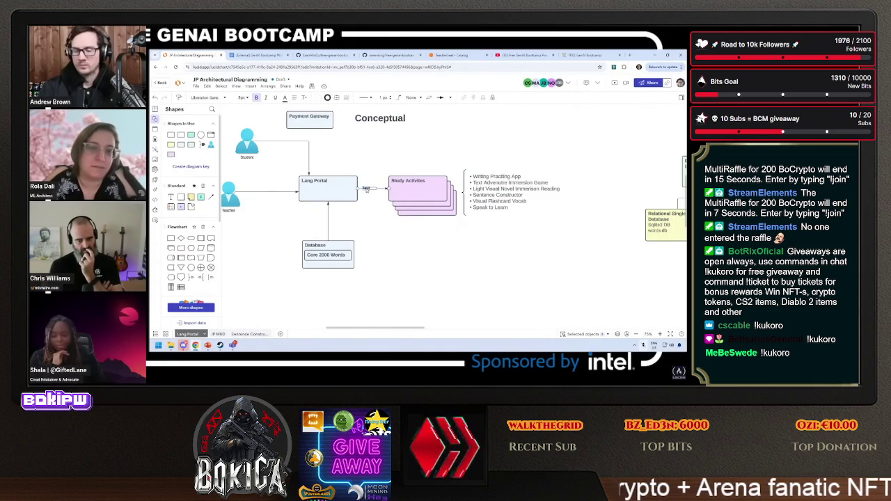
key("BackSpace")
key("BackSpace")
key("BackSpace")
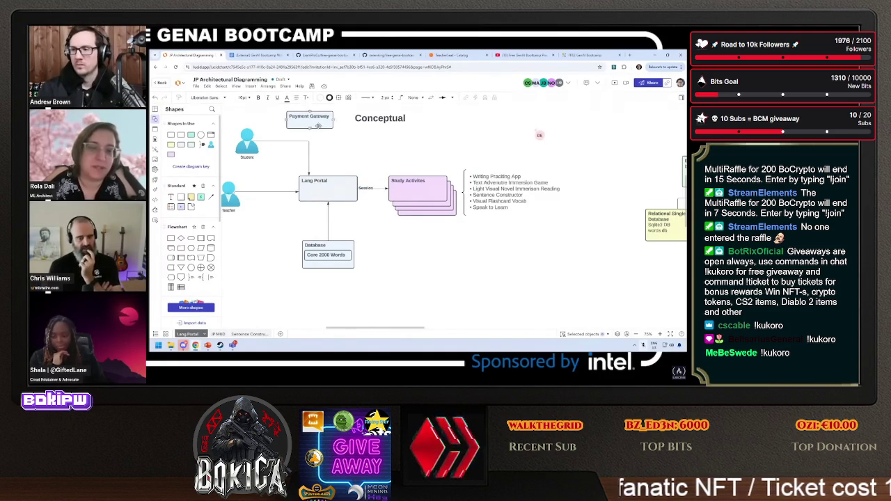
Add a light-filled Word Group box, copied from Payment Gateway, inside Lang Portal.
left_click_drag(309, 120, 335, 157)
type("Word Group")
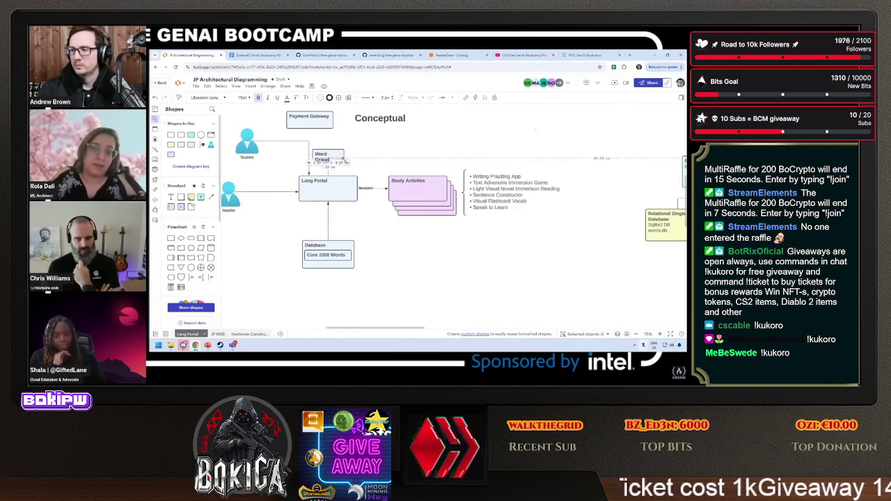
left_click(322, 98)
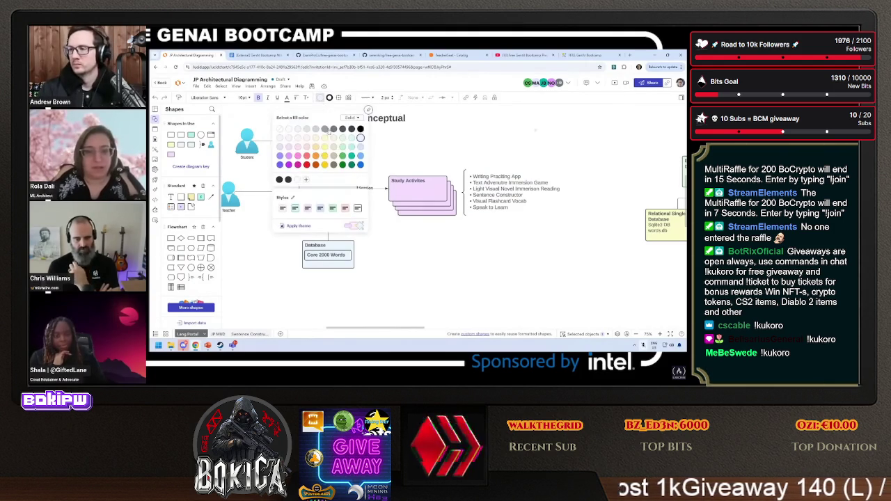
left_click(294, 131)
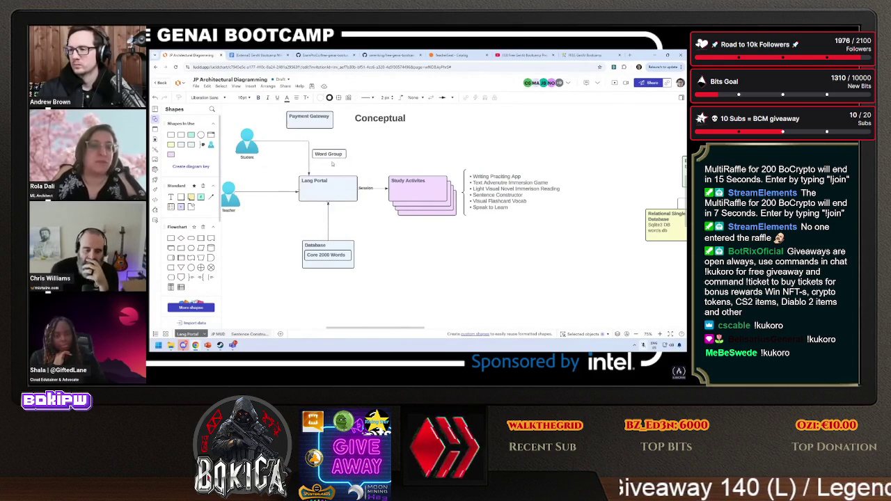
left_click_drag(334, 157, 335, 190)
left_click(377, 250)
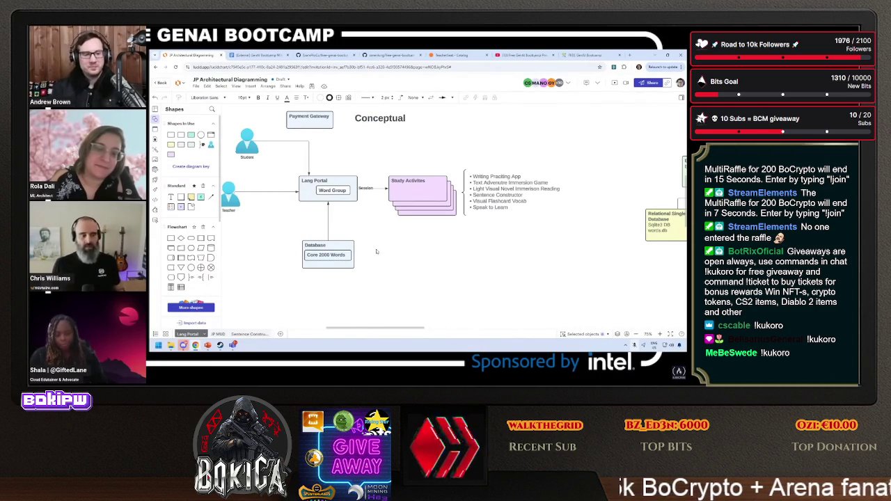
left_click(365, 188)
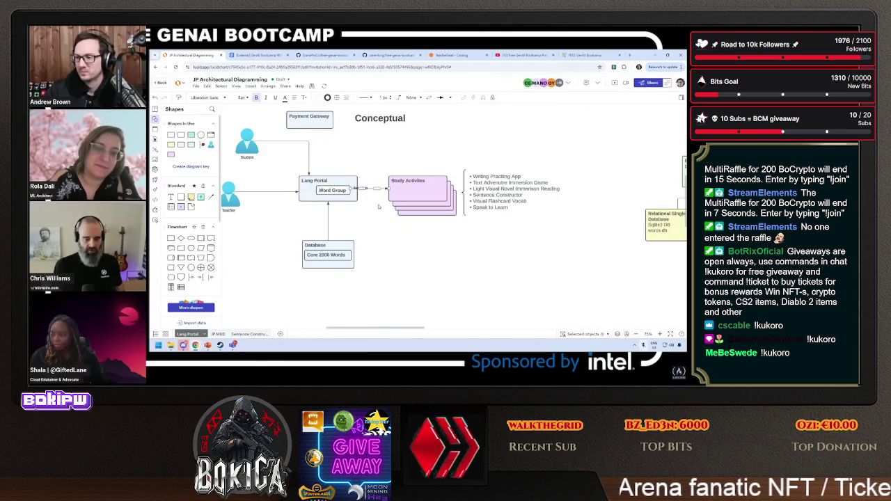
left_click(367, 188)
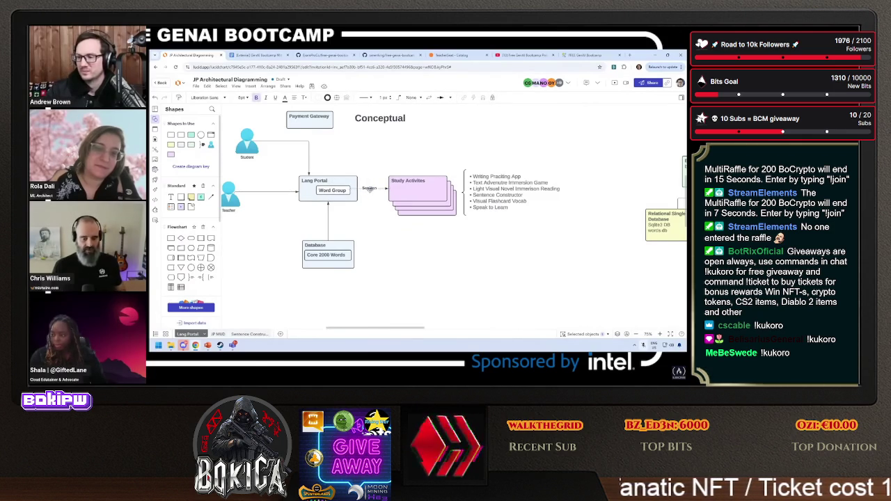
left_click(398, 256)
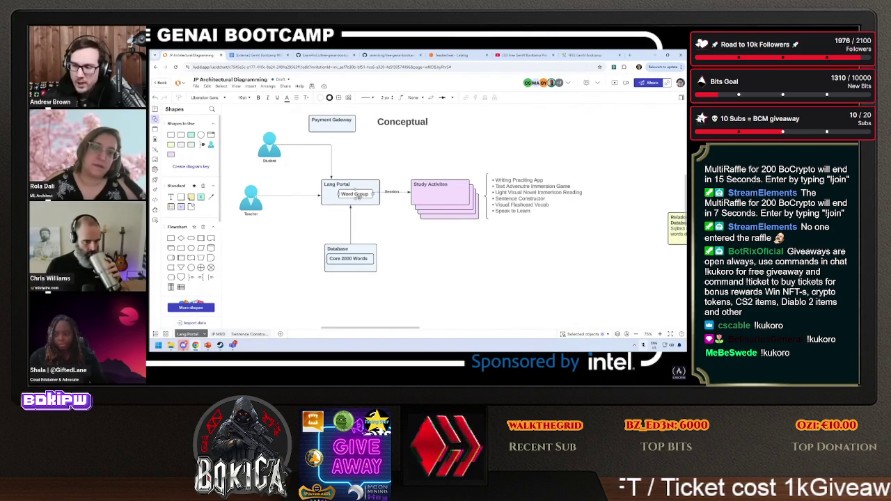
left_click(357, 197)
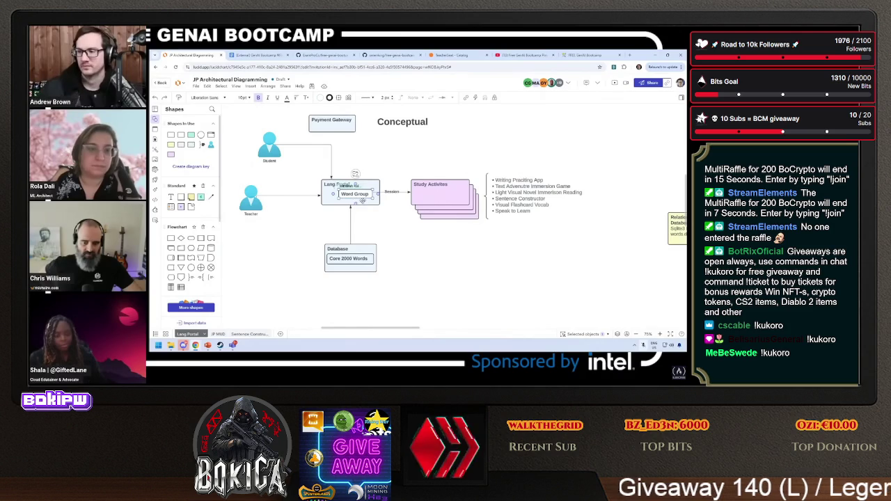
left_click(434, 259)
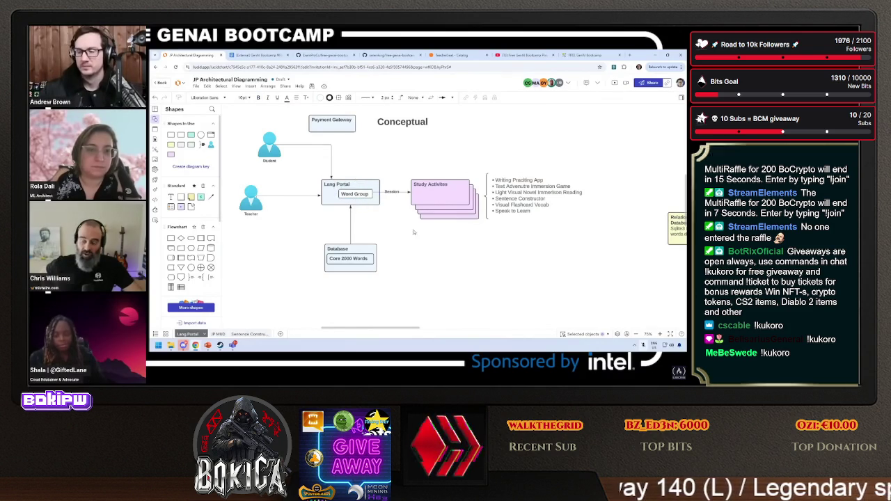
Nudge the Payment Gateway box slightly right and down.
mouse_move(337, 126)
left_mouse_down()
mouse_move(349, 134)
mouse_move(338, 147)
left_mouse_up()
scroll(352, 148, "down", 5)
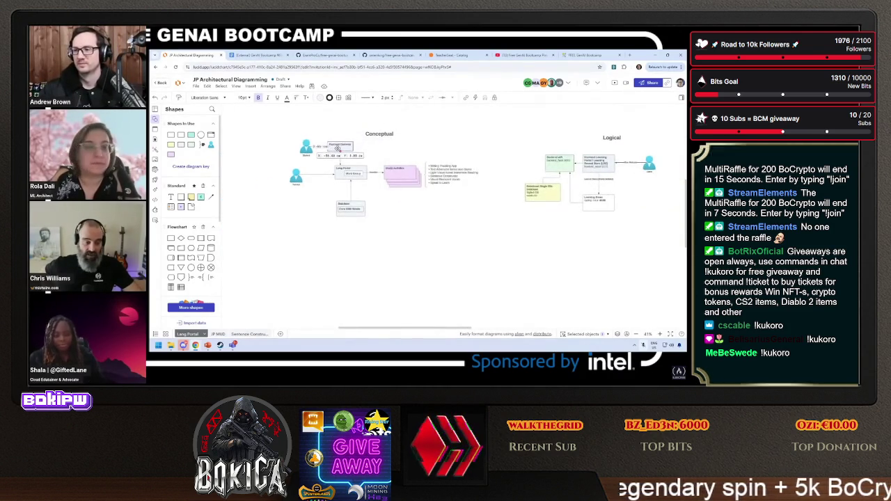
left_click(382, 151)
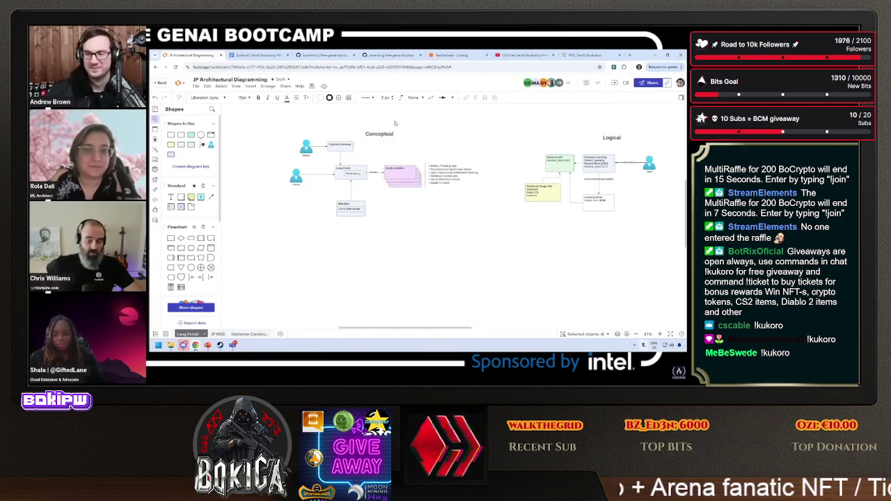
Move the Database box up and left beneath Lang Portal.
scroll(394, 124, "up", 5)
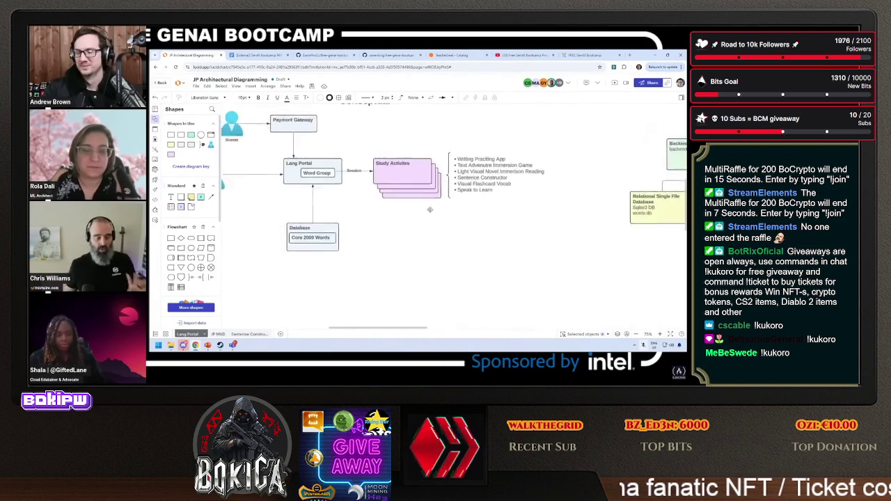
scroll(430, 209, "up", 2)
scroll(487, 160, "right", 3)
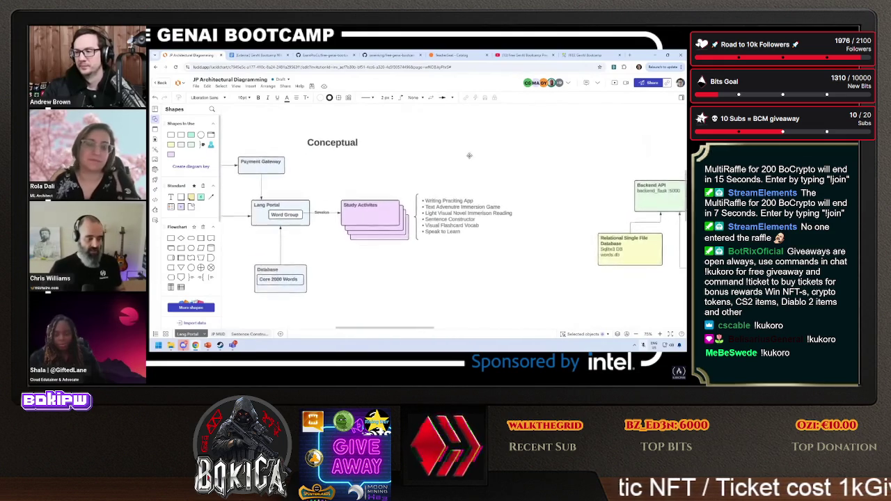
scroll(470, 155, "left", 3)
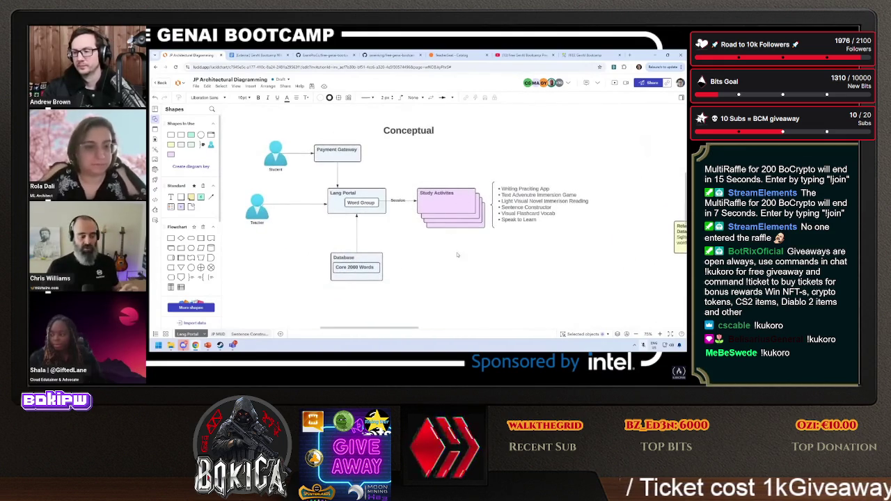
scroll(458, 255, "down", 2)
left_click_drag(361, 253, 357, 239)
scroll(397, 251, "up", 2)
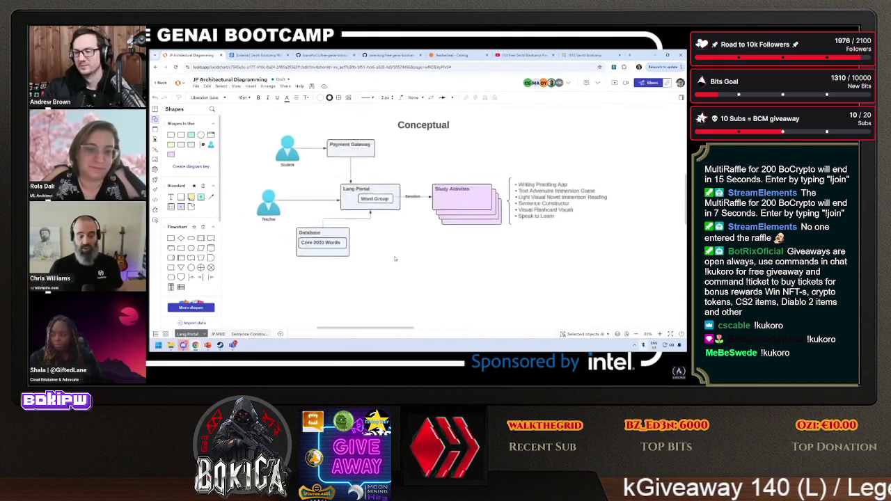
scroll(397, 258, "up", 1)
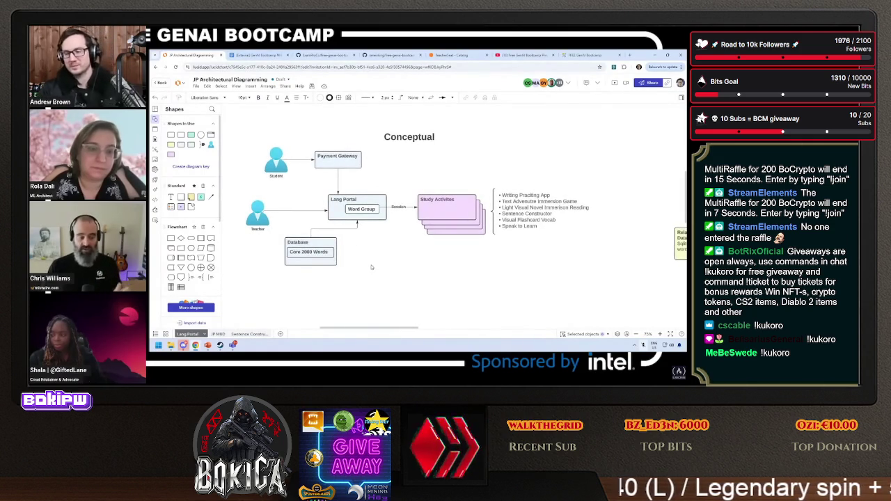
Add a process box below Study Activities labelled 'GenAI Magic', aligned top-left.
left_click_drag(372, 267, 401, 271)
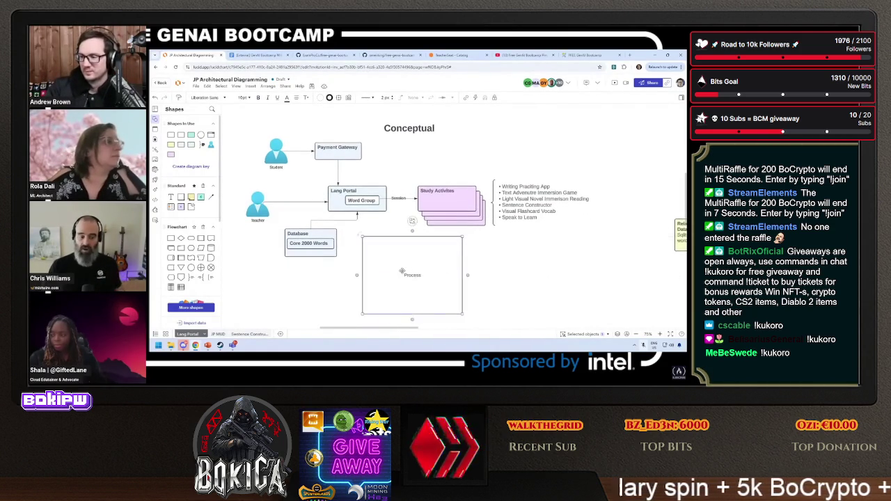
double_click(401, 271)
left_click(296, 97)
left_click(286, 115)
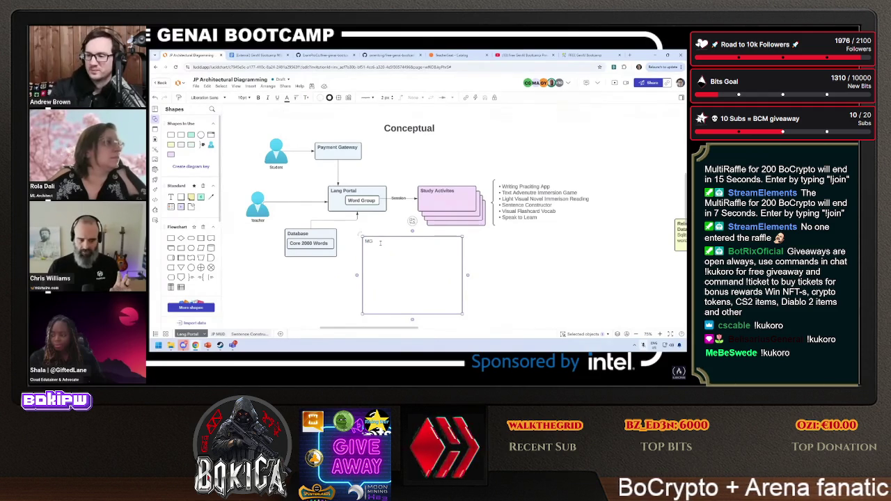
type("nAI Magic")
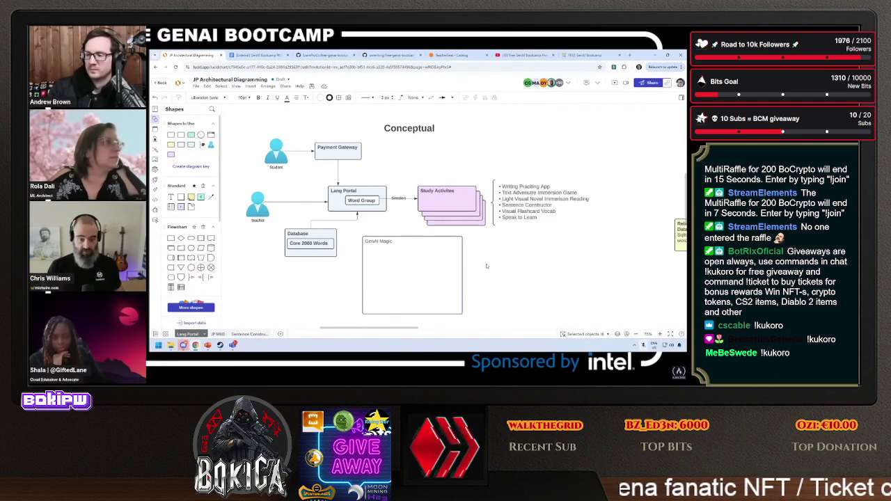
Place a '????' text shape in the centre of the GenAI Magic box.
left_click_drag(171, 196, 279, 282)
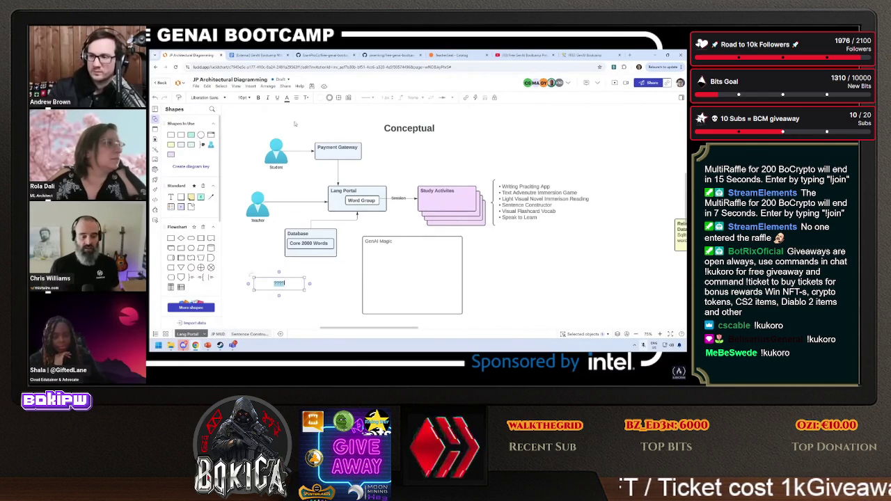
type("????")
left_click(255, 276)
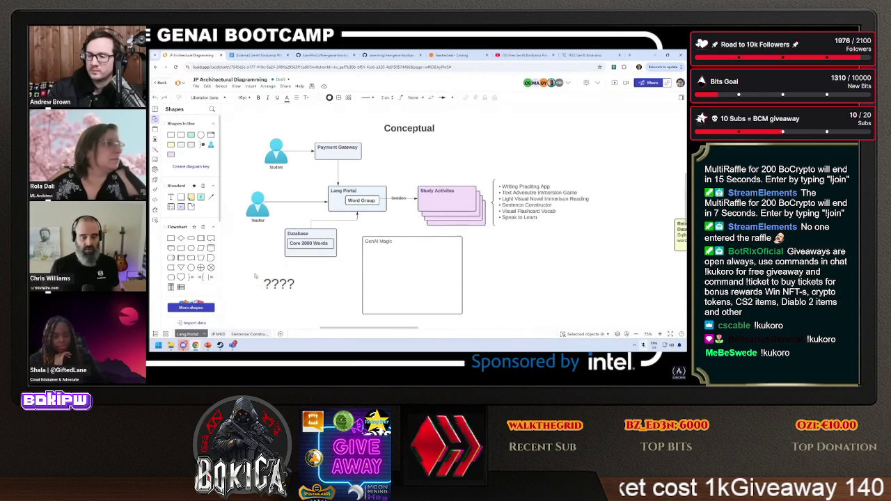
left_click_drag(279, 283, 410, 278)
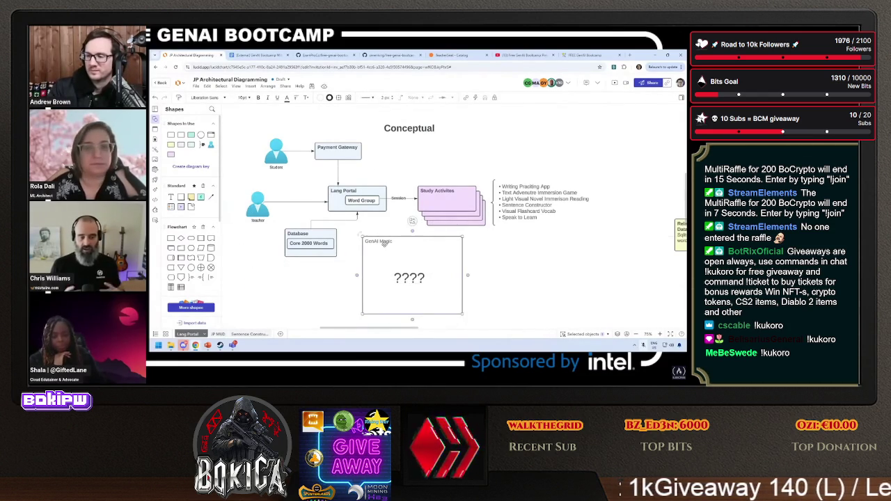
left_click(548, 272)
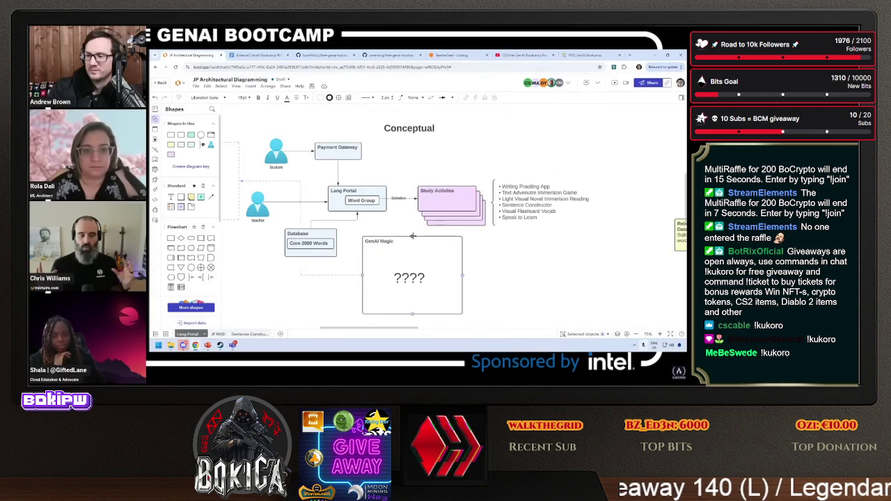
Connect GenAI Magic up to Lang Portal and nudge the '????' text slightly.
left_click_drag(412, 236, 372, 211)
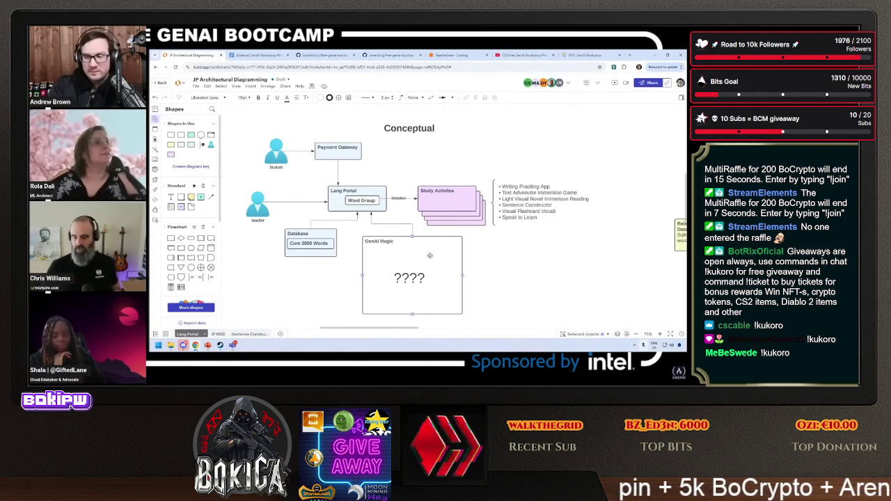
left_click_drag(420, 278, 422, 274)
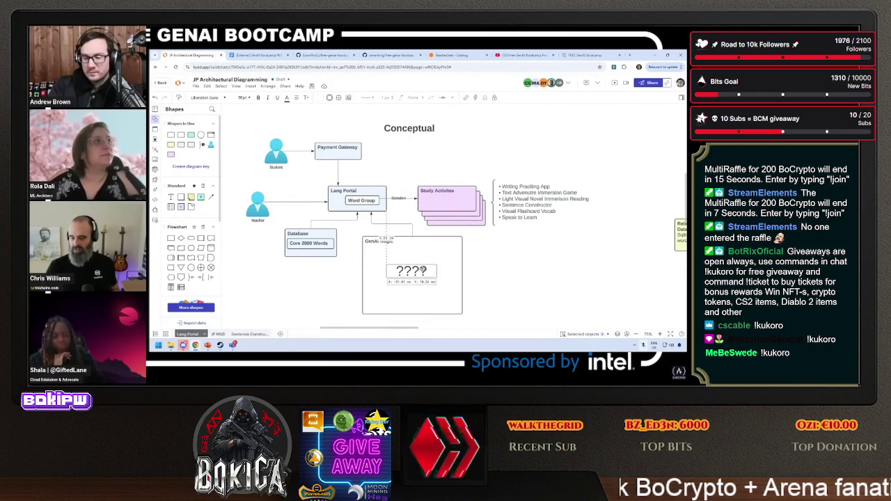
left_click(493, 274)
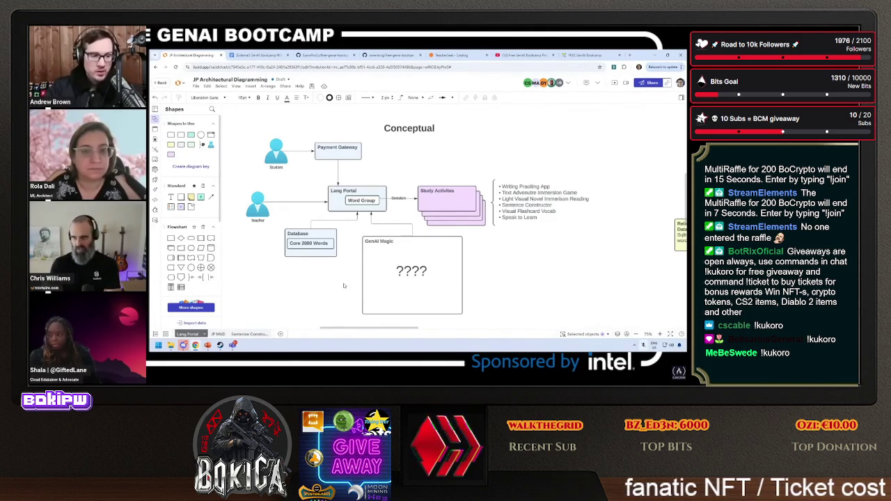
Enlarge the GenAI Magic box to about 260x168 px and move the '????' text out.
left_click(460, 311)
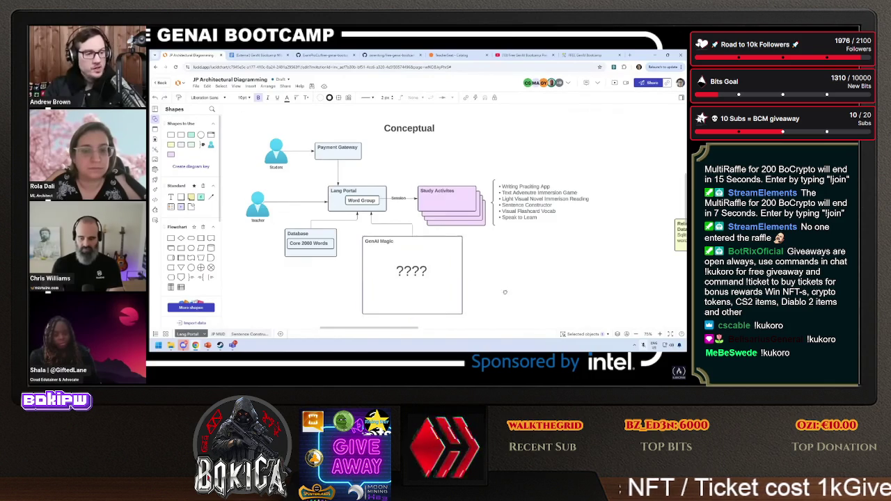
scroll(505, 293, "down", 2)
left_click_drag(363, 249, 443, 289)
mouse_move(317, 211)
left_mouse_down()
mouse_move(245, 229)
mouse_move(328, 218)
left_mouse_up()
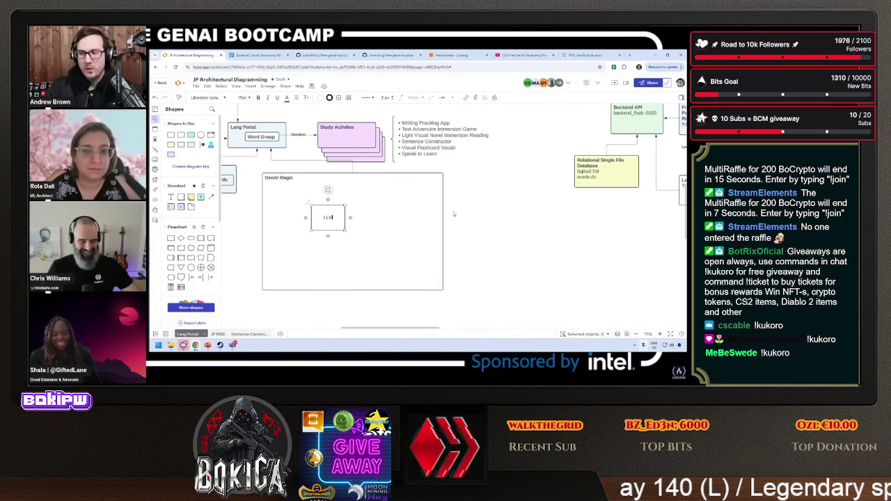
Rename the LLM box to 'Model (LLM)' and position it inside GenAI Magic.
key("ctrl+a")
key("ctrl+b")
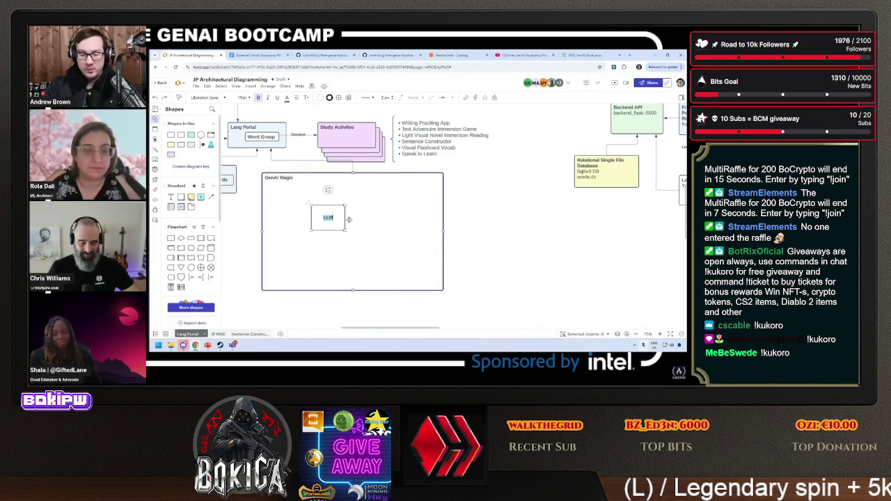
type("Model")
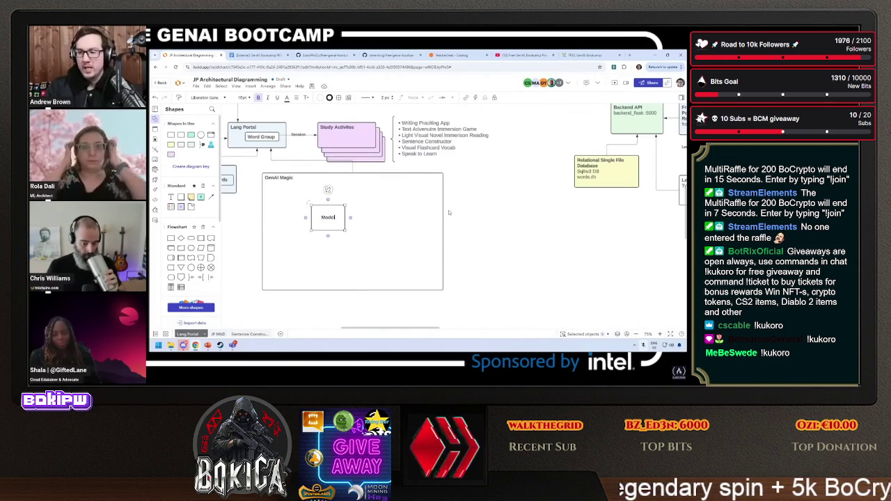
type(" (L)")
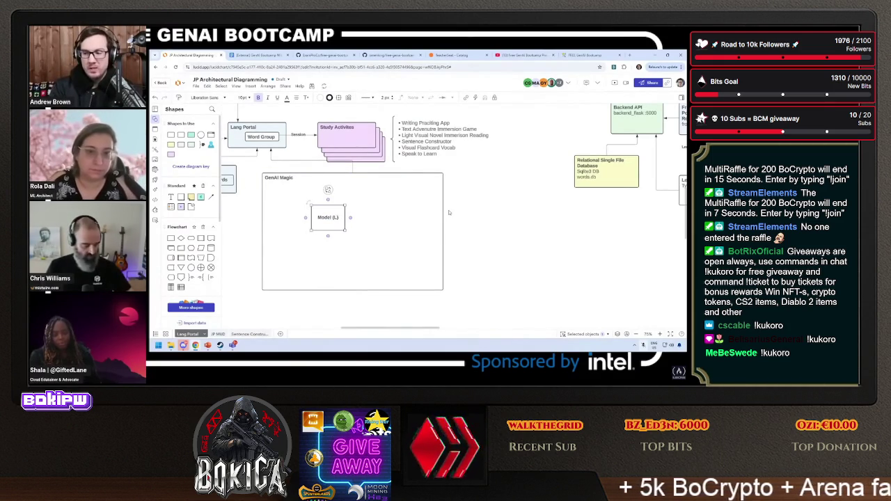
type("LM")
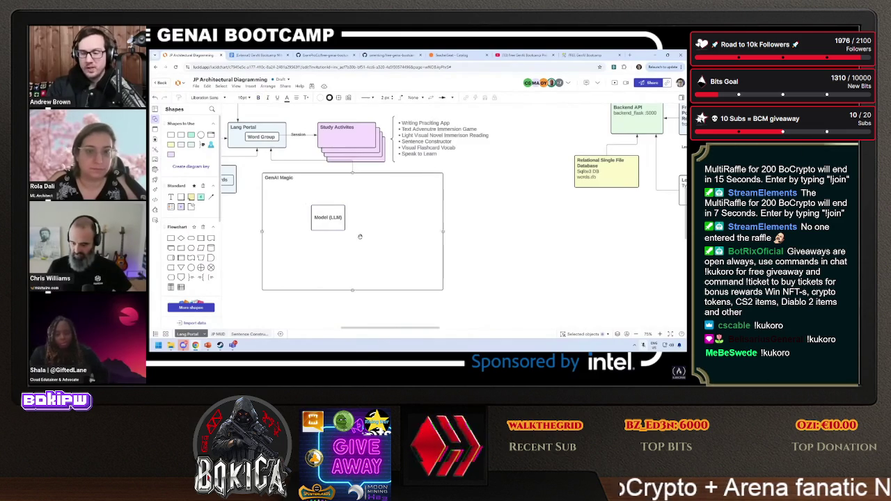
left_click(330, 223)
left_click_drag(328, 228, 347, 232)
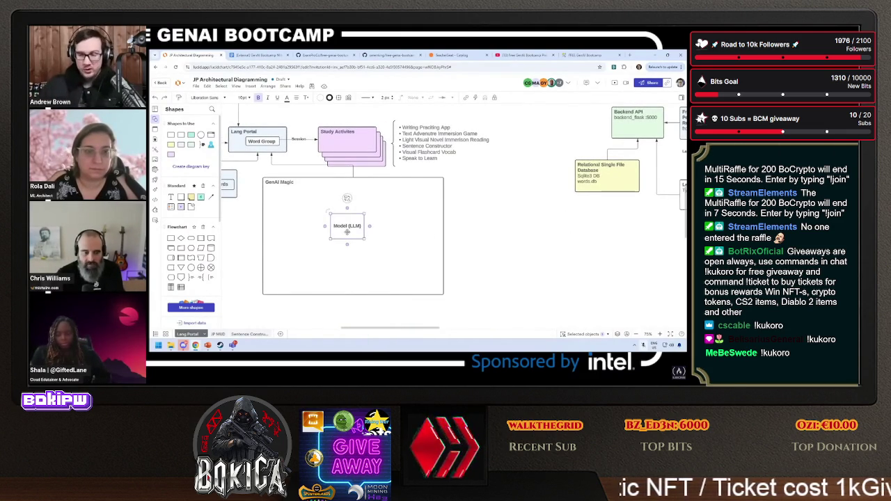
left_click_drag(347, 232, 301, 222)
Duplicate it into 'Guard Rails (Input)' and 'Guard Rails (Output)' boxes flanking Model (LLM).
key("ctrl+d")
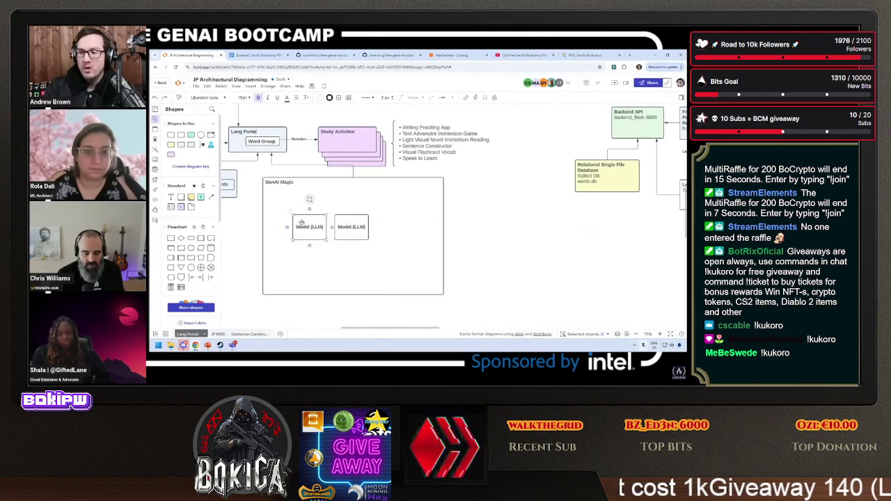
type("Gua")
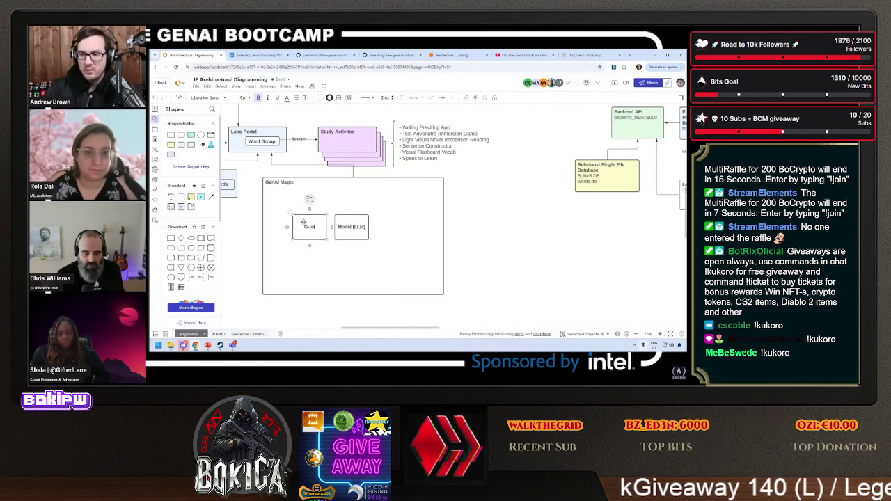
type("rd R")
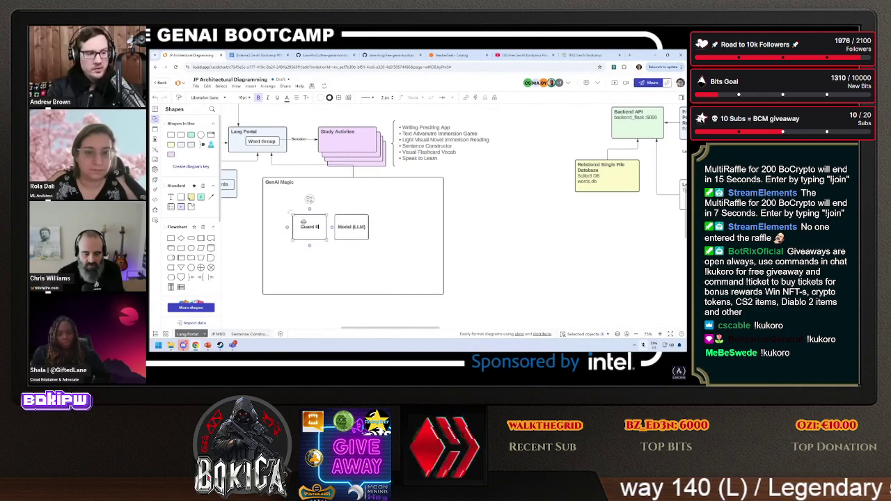
type("ails")
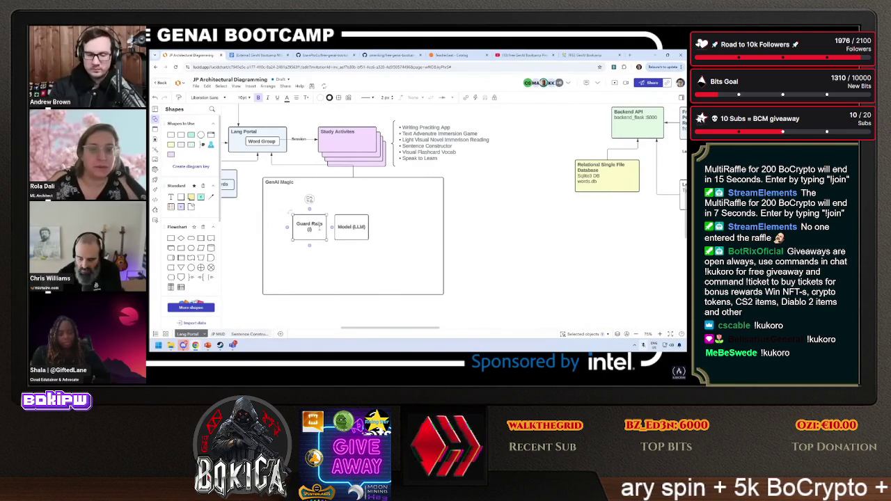
type("(Input)")
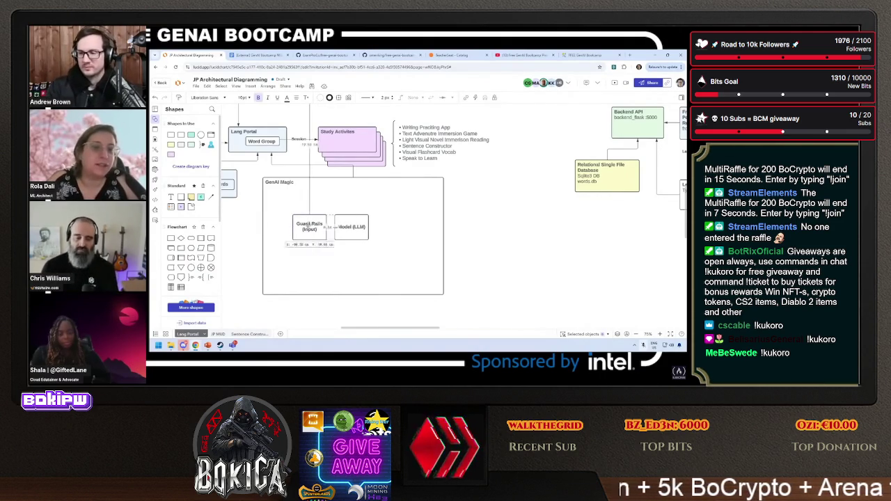
left_click_drag(309, 227, 394, 226)
double_click(394, 228)
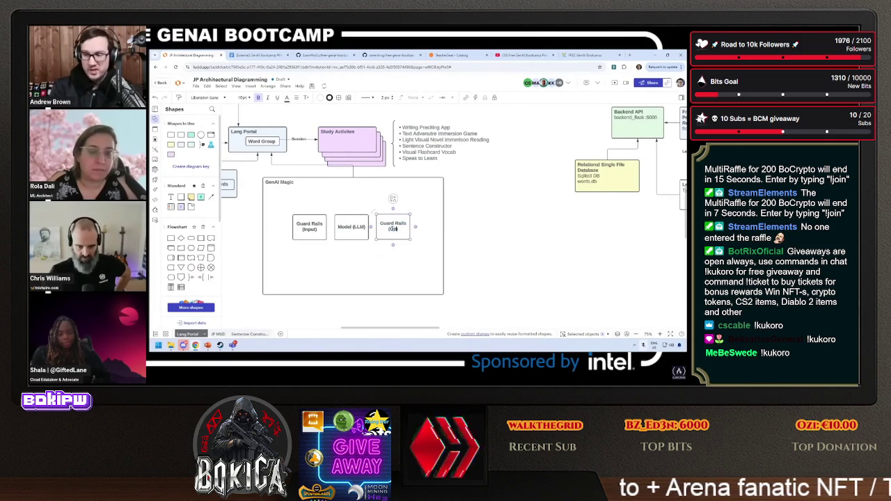
type("Output")
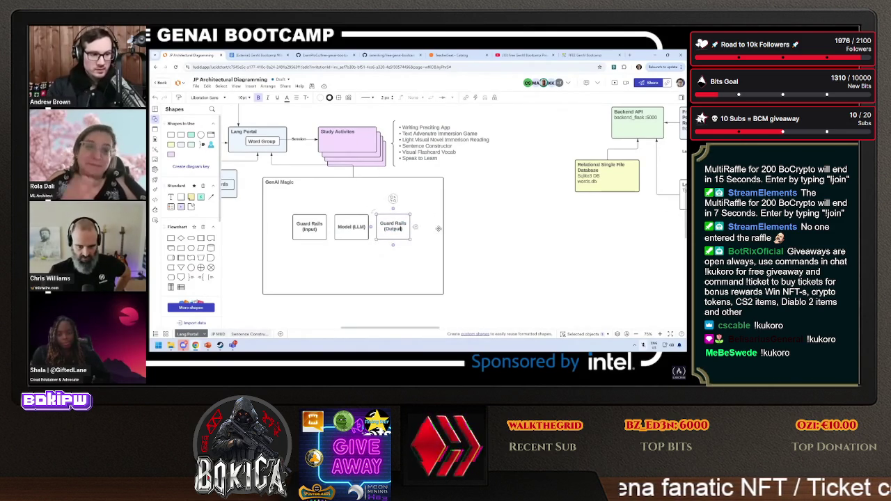
type(")")
left_click(443, 229)
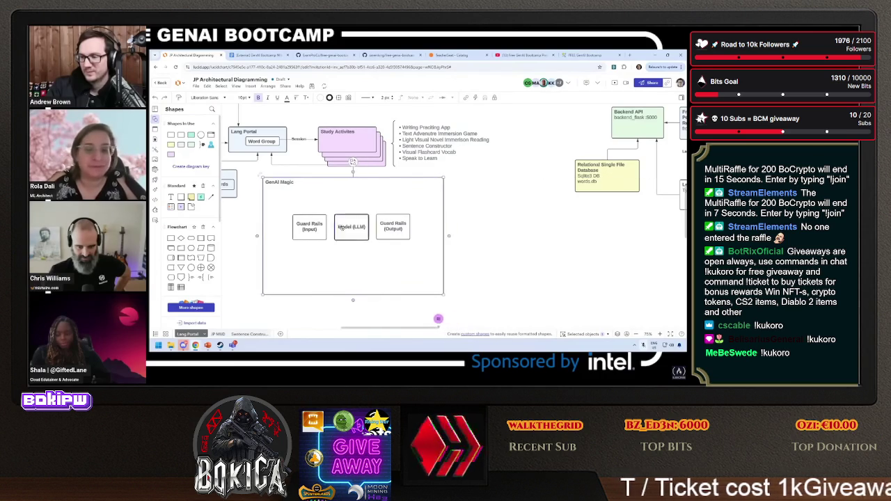
Shift the GenAI Magic container right and down, and move Guard Rails (Output) further right.
left_click_drag(405, 266, 574, 290)
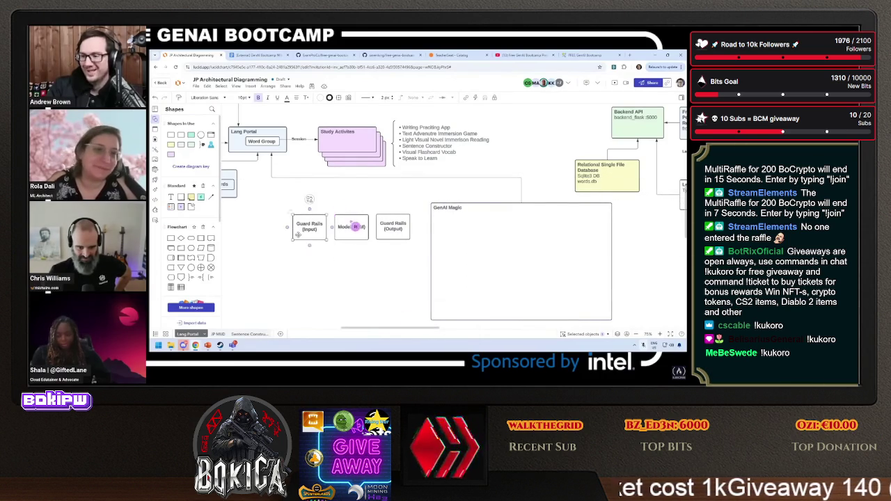
scroll(362, 233, "up", 5, "ctrl")
scroll(309, 299, "left", 3)
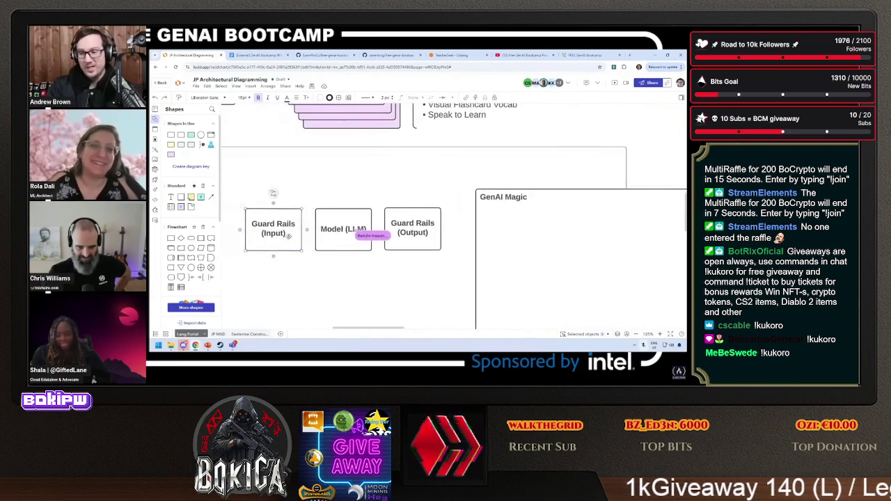
left_click_drag(410, 234, 423, 235)
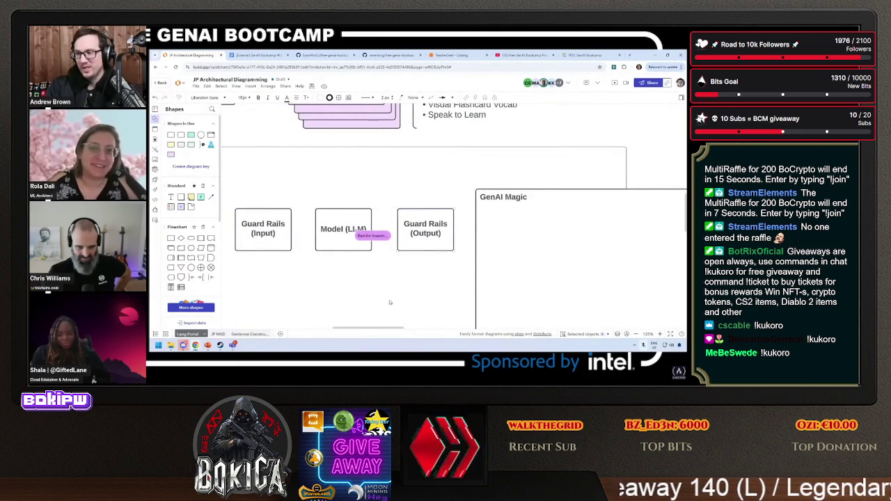
Draw arrows from Guard Rails (Input) to Model (LLM) and on into Guard Rails (Output).
left_click_drag(290, 232, 315, 230)
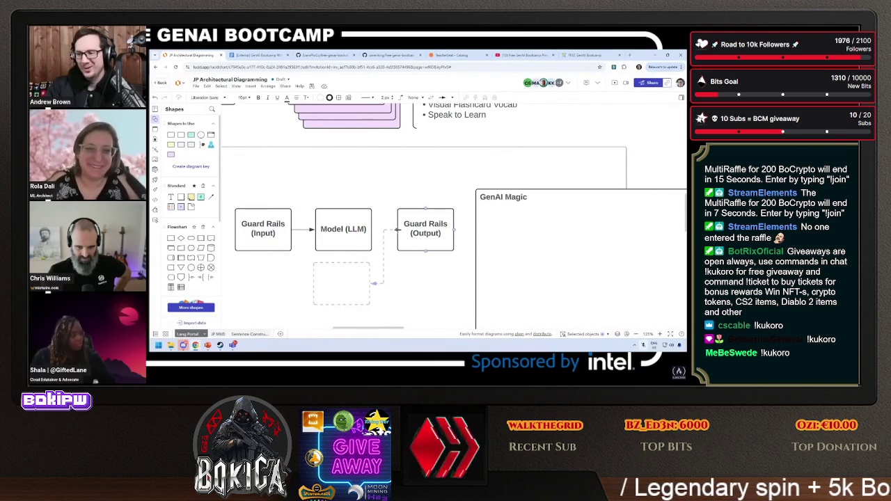
left_click_drag(377, 229, 372, 229)
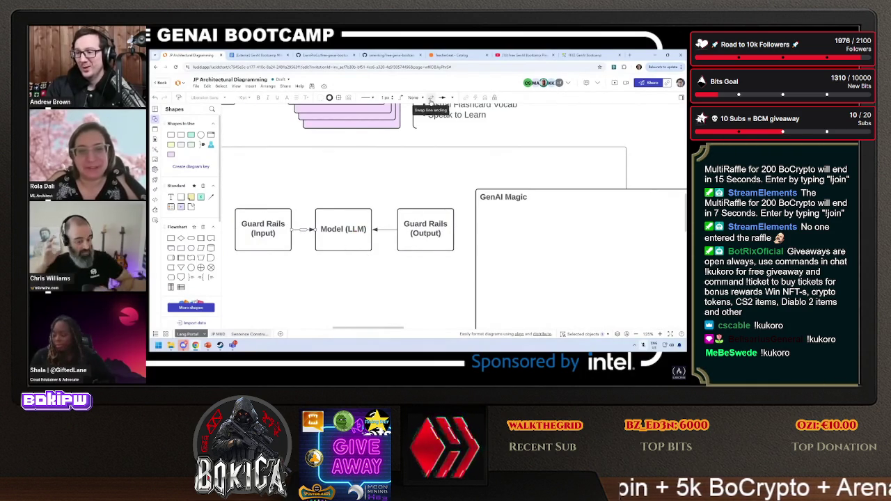
left_click(386, 229)
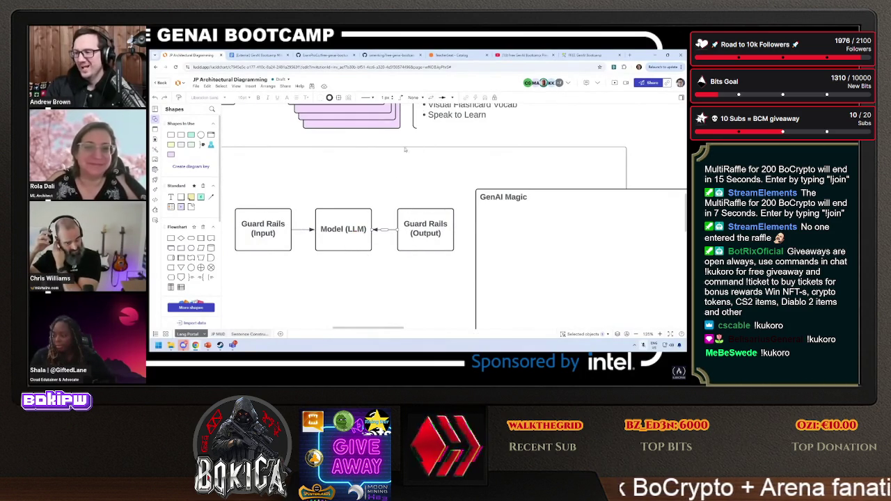
Reposition and resize the GenAI Magic container to enclose the three-box flow.
scroll(375, 284, "left", 2)
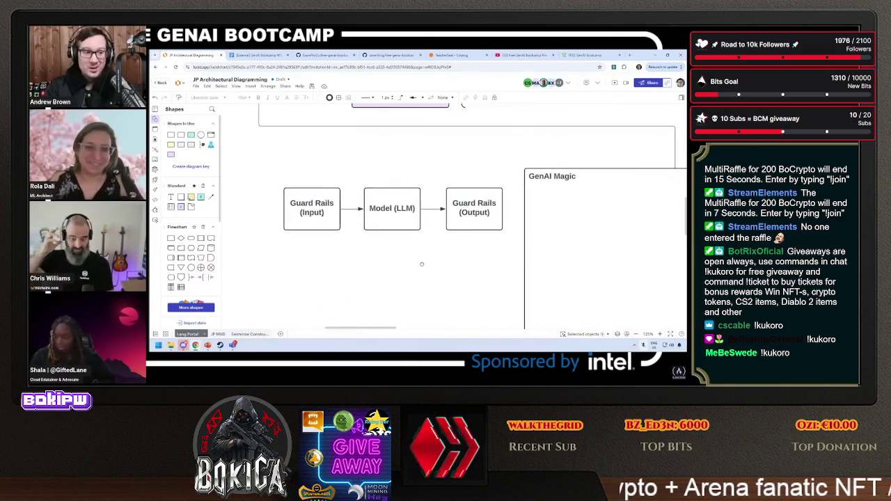
mouse_move(551, 259)
left_mouse_down()
mouse_move(283, 236)
mouse_move(535, 251)
mouse_move(560, 229)
left_mouse_up()
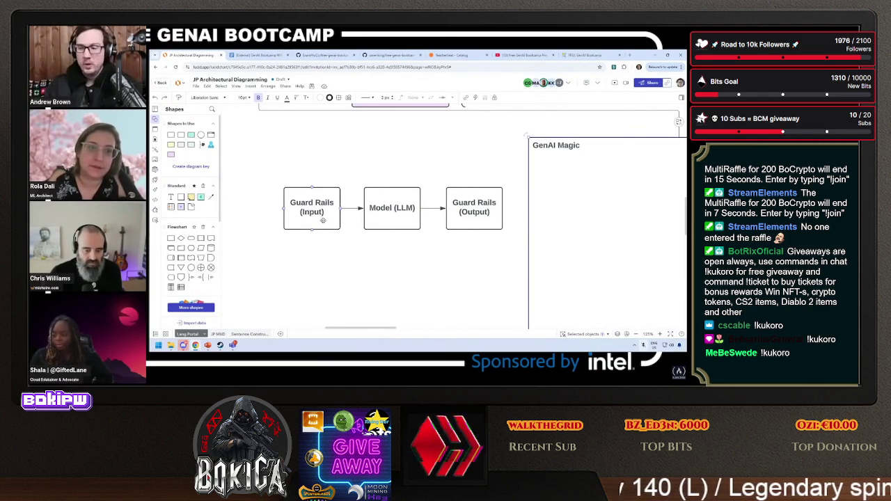
scroll(368, 280, "up", 2)
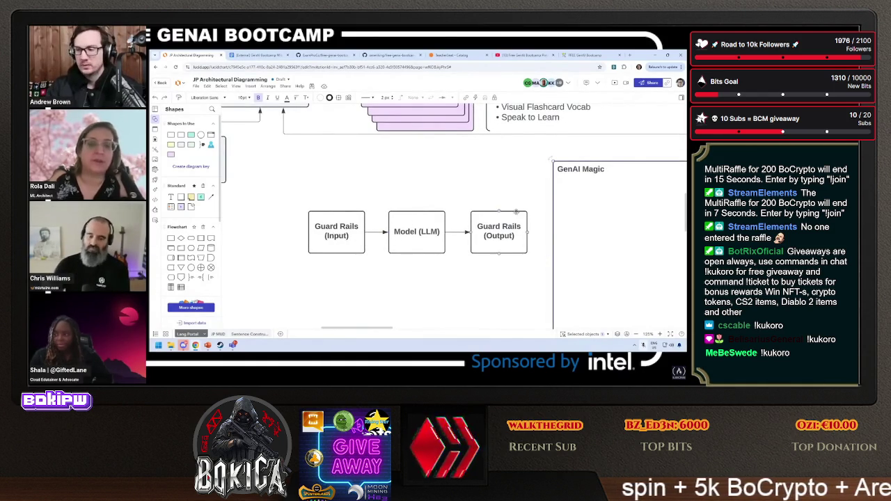
mouse_move(587, 195)
left_mouse_down()
mouse_move(352, 202)
mouse_move(318, 193)
left_mouse_up()
scroll(418, 230, "down", 1)
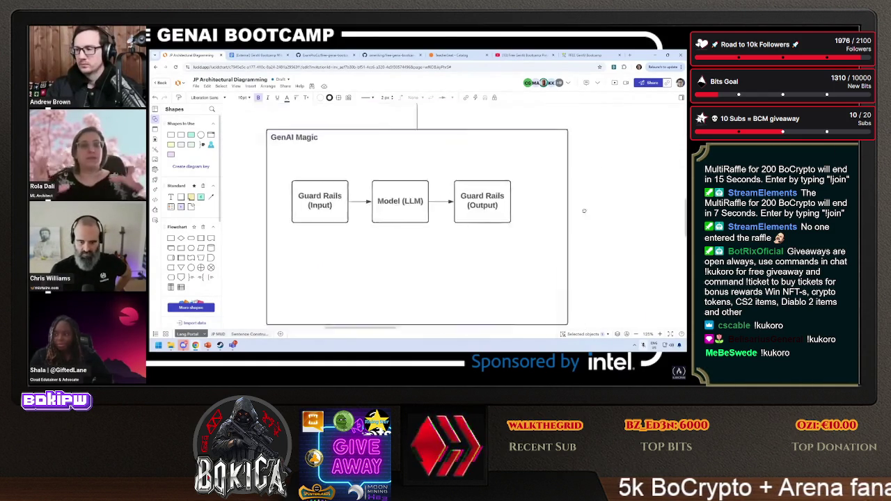
mouse_move(569, 320)
left_mouse_down()
mouse_move(540, 274)
mouse_move(513, 269)
mouse_move(351, 129)
left_mouse_up()
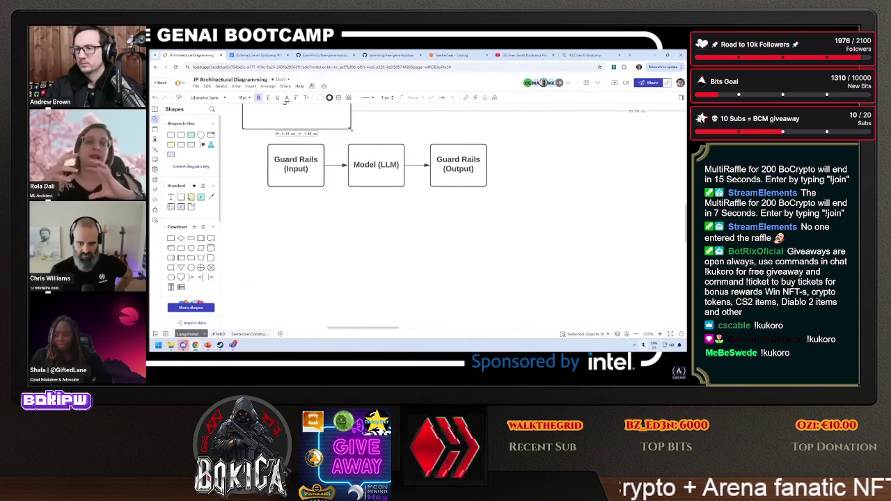
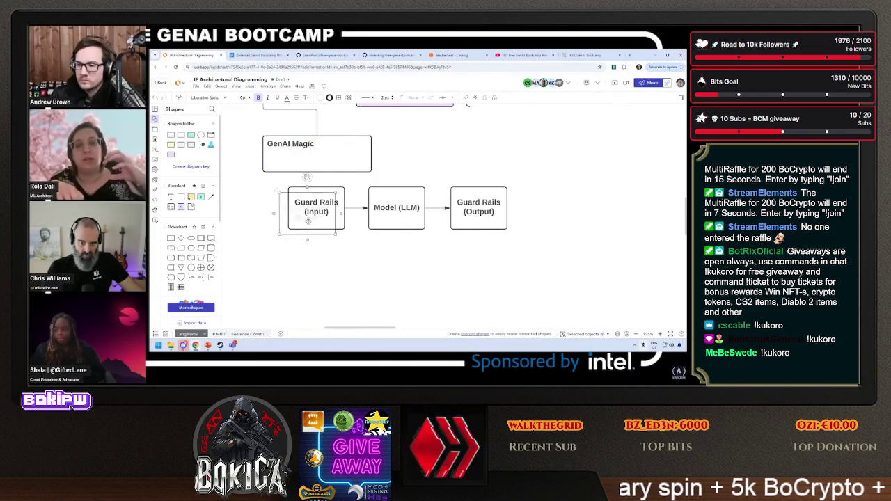
Duplicate the Guard Rails (Input) box below it and label the copy 'Agent'.
left_click_drag(296, 196, 304, 271)
double_click(303, 270)
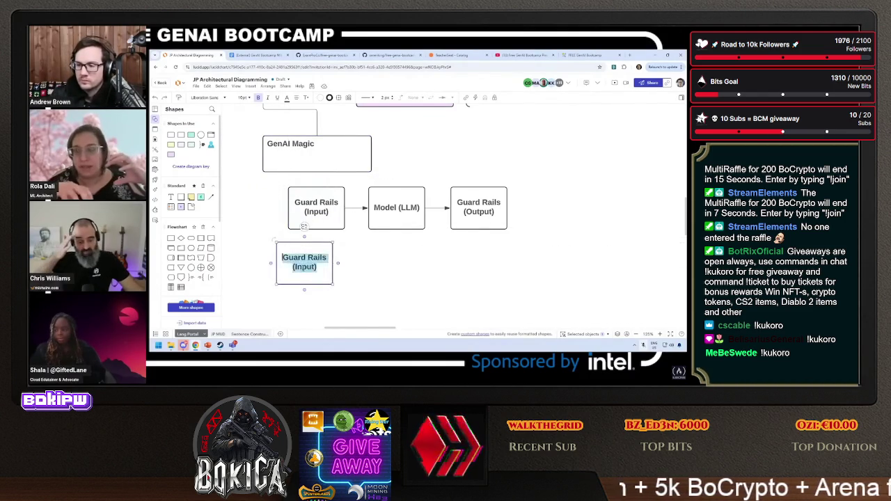
type("Agen")
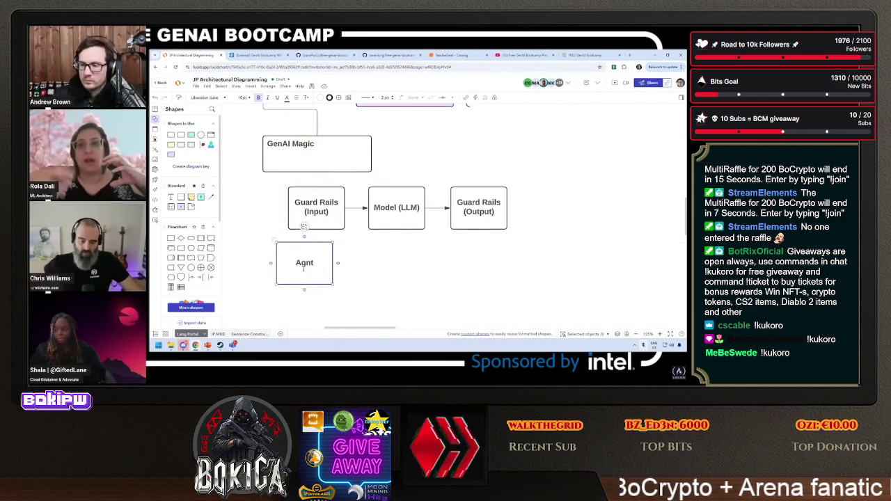
type("t")
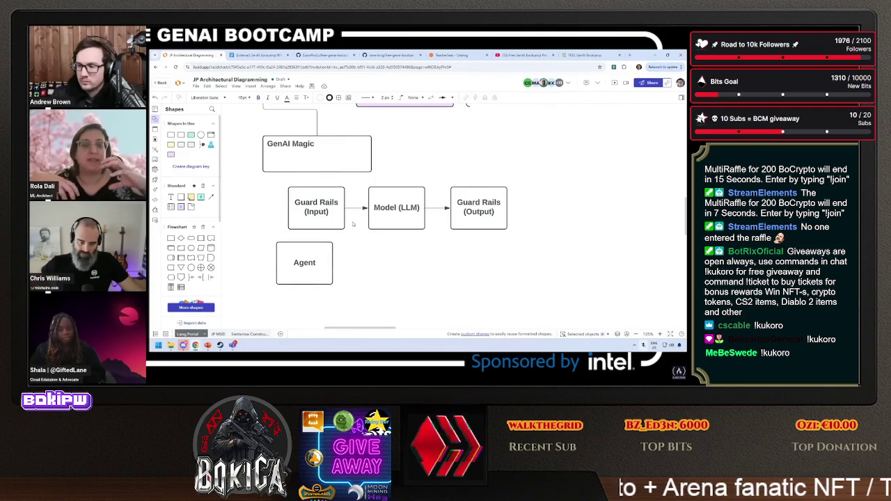
Delete the arrows into and out of Model (LLM).
left_click(357, 207)
key("Delete")
left_click(437, 207)
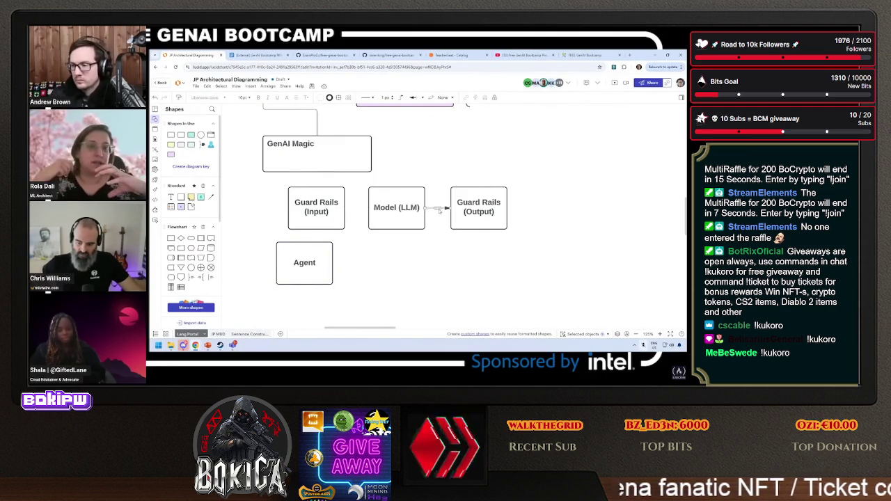
key("Delete")
Spread the Guard Rails boxes apart and enlarge Agent to enclose Model (LLM).
left_click_drag(466, 216, 546, 216)
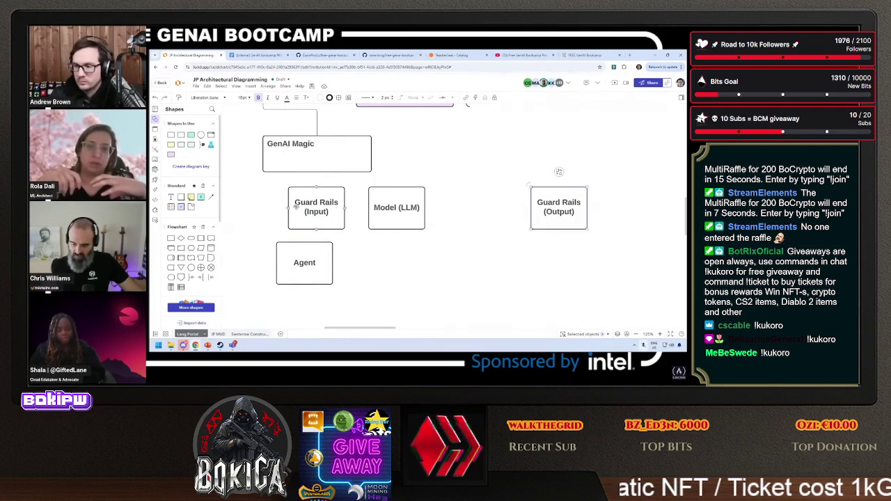
left_click_drag(316, 216, 269, 216)
left_click_drag(550, 216, 525, 216)
mouse_move(318, 271)
left_mouse_down()
mouse_move(359, 237)
mouse_move(373, 244)
mouse_move(369, 203)
mouse_move(470, 286)
left_mouse_up()
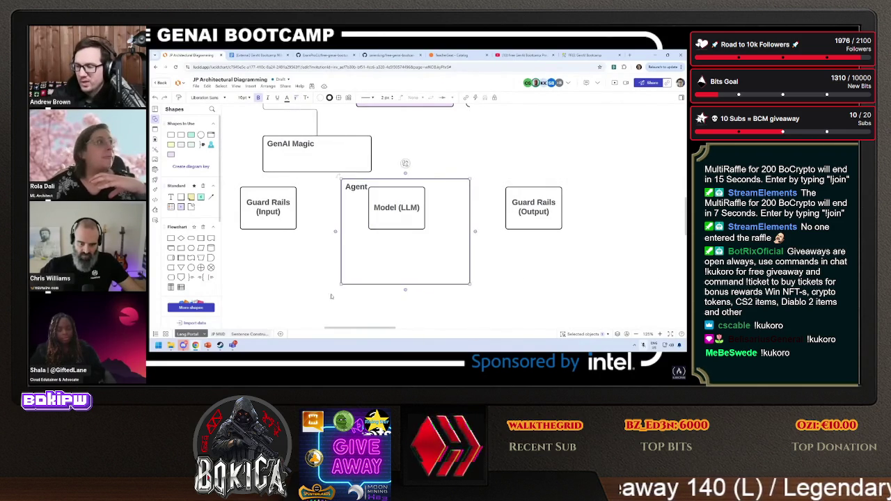
Add a Context Management (Input) box left of Guard Rails (Input) and nudge the Agent container.
scroll(323, 266, "left", 2)
left_click(313, 234)
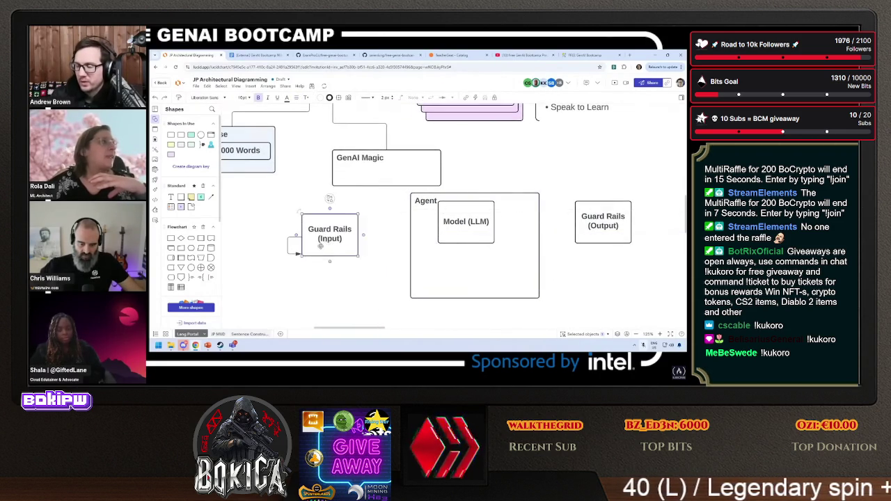
key("Escape")
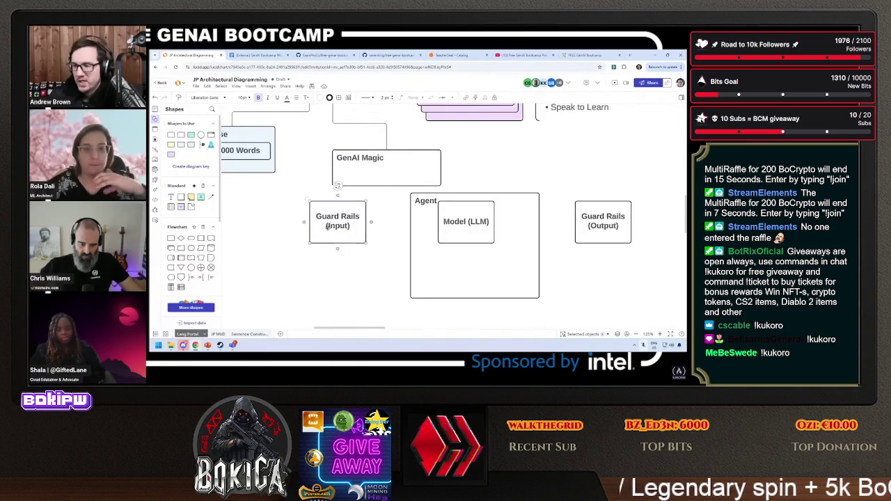
left_click_drag(338, 223, 313, 276)
type("G")
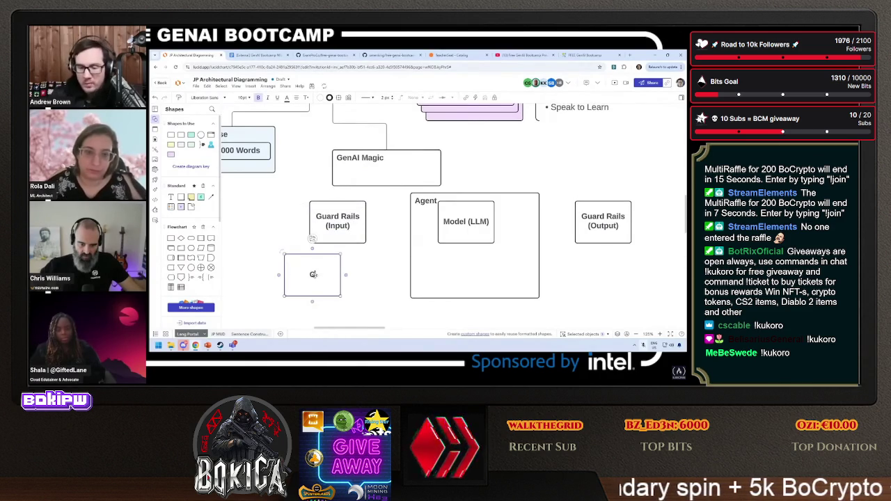
key("BackSpace")
key("BackSpace")
key("BackSpace")
type("Conc")
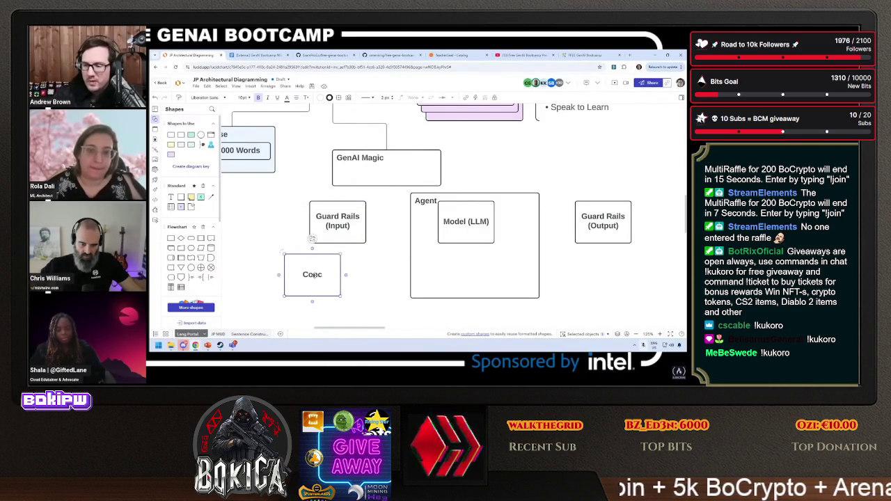
type("ext Manageme")
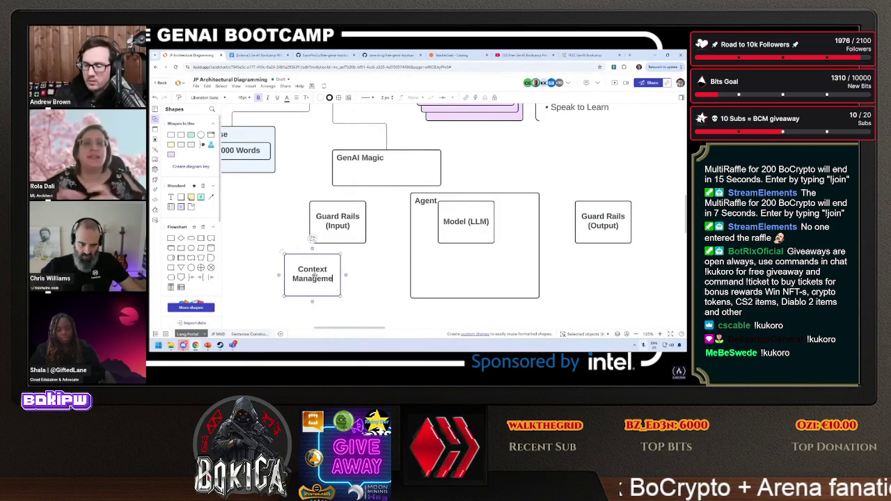
type("nt")
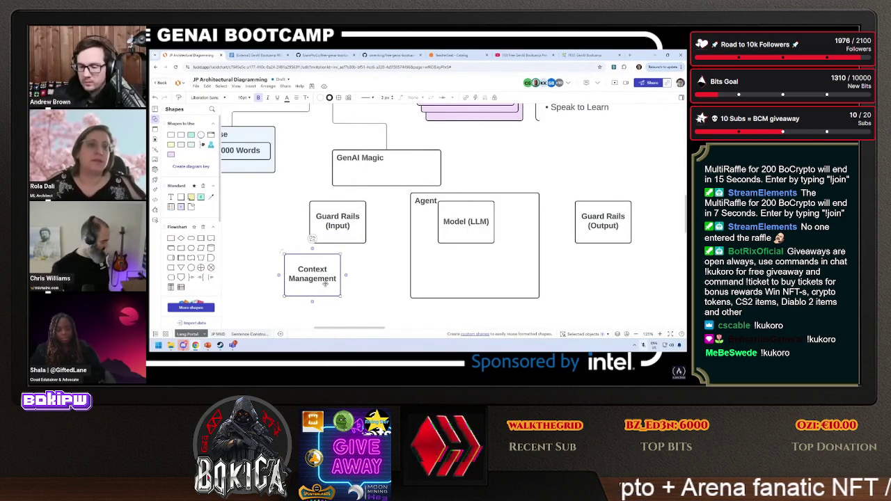
key("Return")
type("(Input")
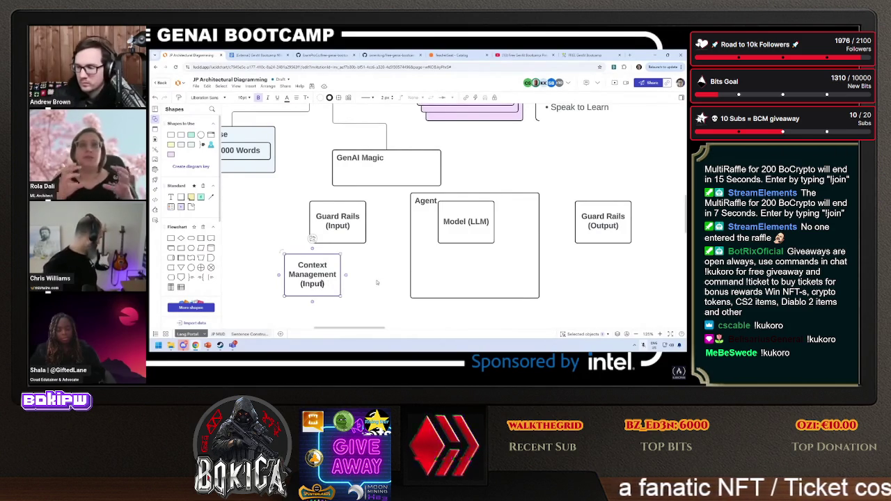
mouse_move(324, 283)
left_mouse_down()
mouse_move(261, 281)
mouse_move(294, 238)
left_mouse_up()
scroll(407, 258, "left", 2)
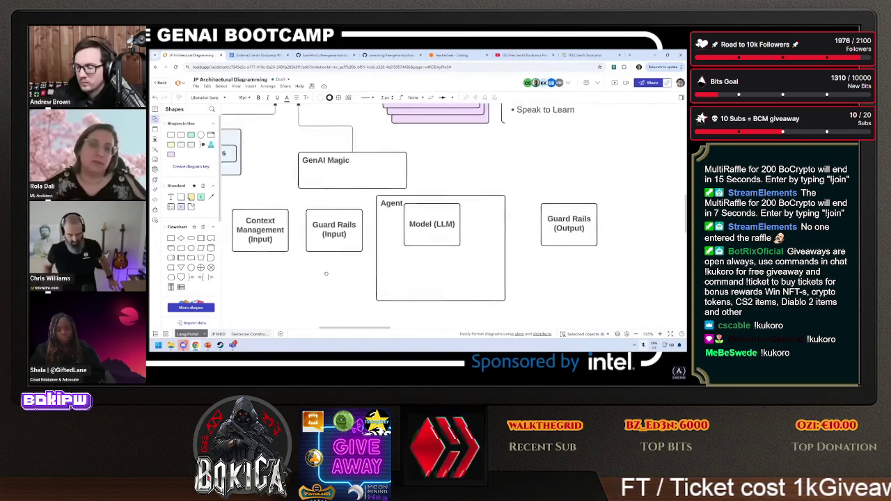
mouse_move(426, 285)
left_mouse_down()
mouse_move(415, 299)
mouse_move(255, 299)
mouse_move(478, 293)
mouse_move(450, 291)
left_mouse_up()
Make Guard Rails (Input) and Context Management wider and shorter, with single-line labels.
left_click(407, 252)
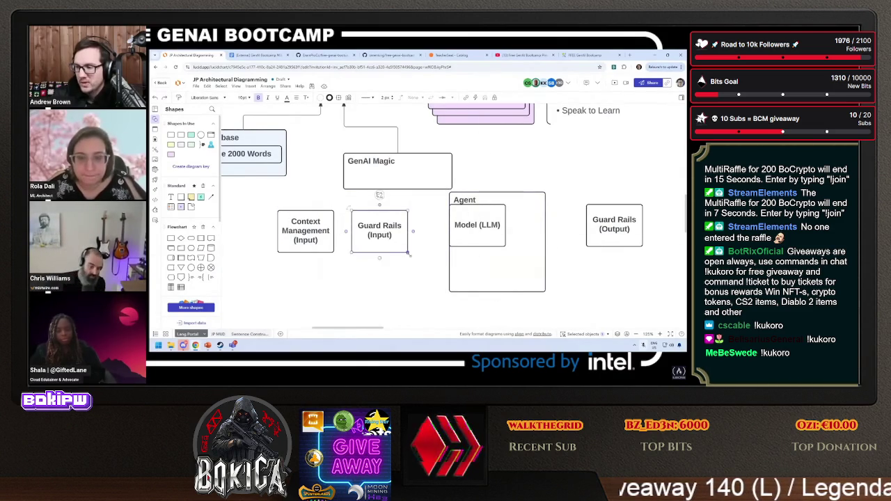
left_click_drag(408, 254, 433, 244)
double_click(380, 234)
key("BackSpace")
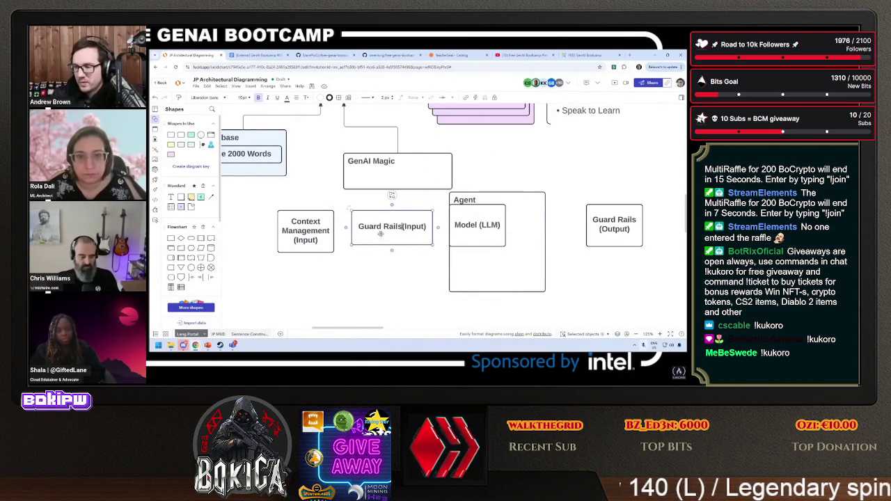
left_click(305, 232)
mouse_move(334, 252)
left_mouse_down()
mouse_move(417, 228)
mouse_move(333, 261)
left_mouse_up()
Stack Guard Rails (Input), Model (LLM) and a widened single-line Guard Rails (Output) under Context Management.
left_click_drag(326, 264, 416, 251)
scroll(488, 230, "down", 1)
left_click_drag(503, 224, 371, 276)
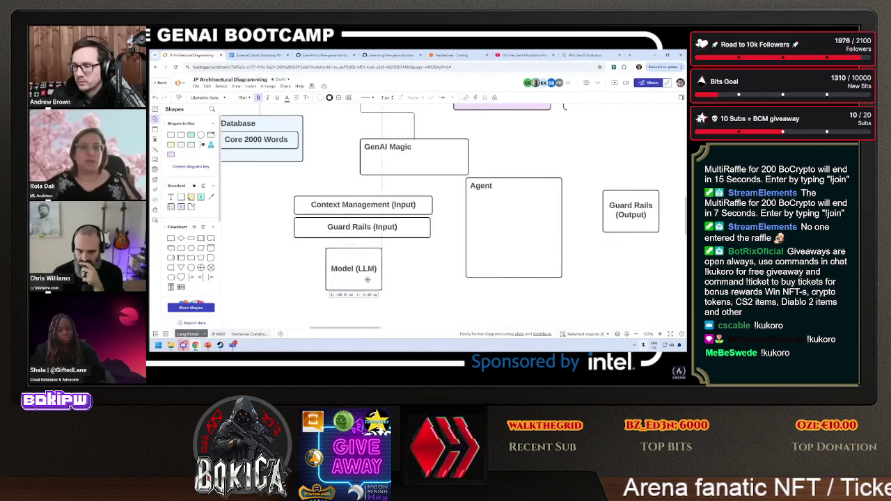
mouse_move(644, 220)
left_mouse_down()
mouse_move(540, 268)
mouse_move(331, 312)
mouse_move(329, 305)
mouse_move(428, 299)
left_mouse_up()
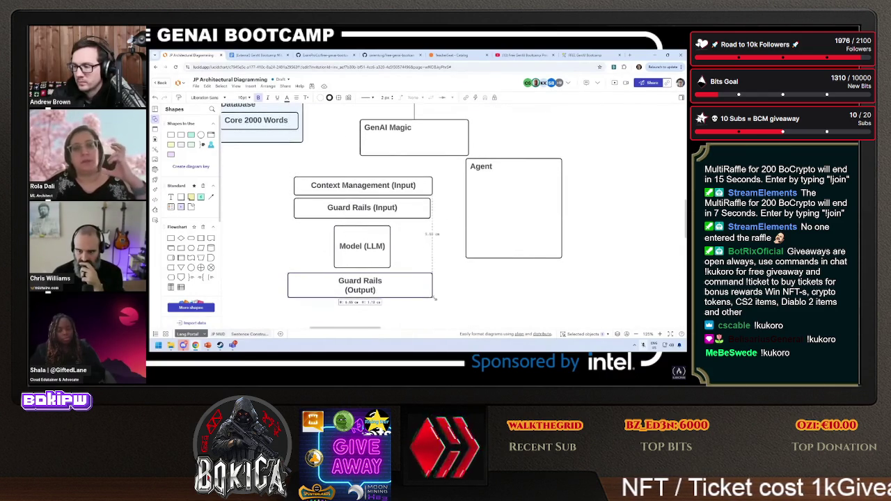
left_click_drag(346, 290, 347, 294)
double_click(347, 290)
left_click(347, 290)
key("BackSpace")
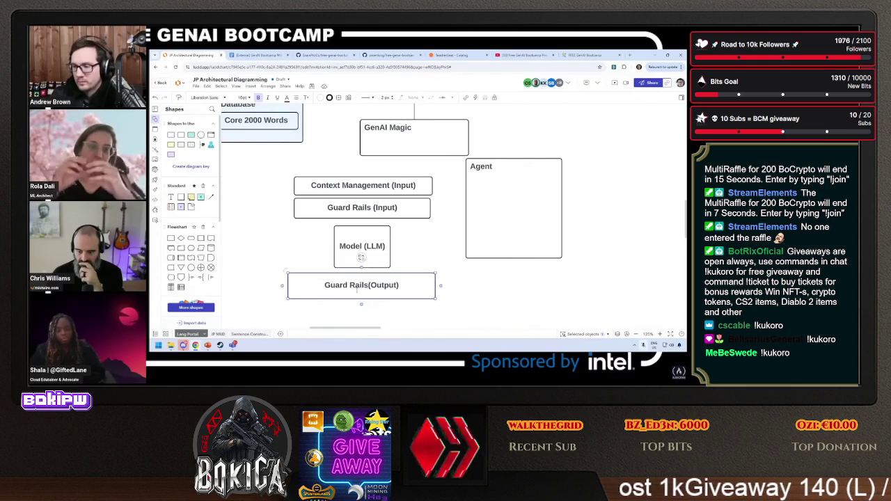
Move and enlarge the Agent container to enclose all four stacked boxes.
left_click_drag(507, 229, 323, 234)
mouse_move(374, 263)
left_mouse_down()
mouse_move(445, 319)
mouse_move(444, 311)
left_mouse_up()
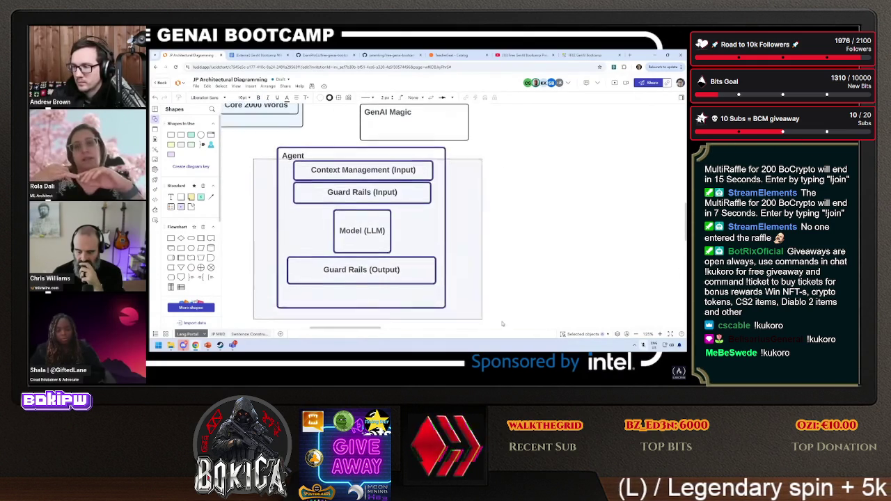
left_click_drag(399, 175, 454, 188)
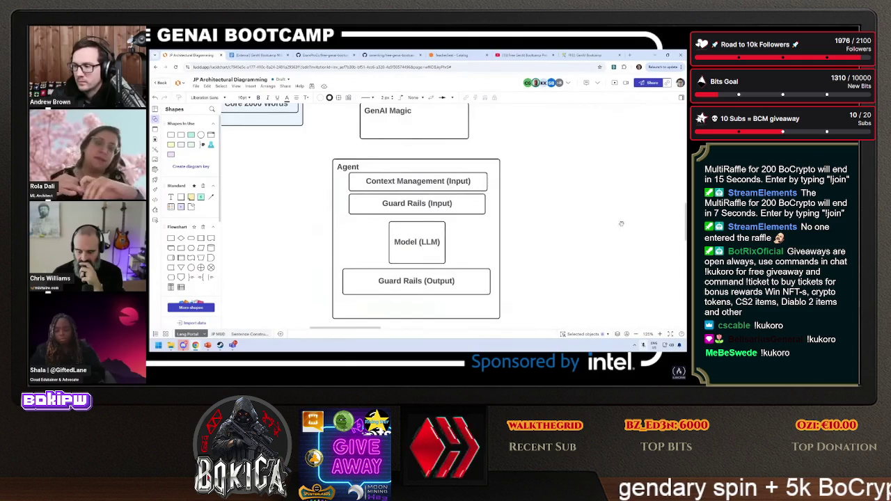
left_click(374, 172)
Reshape GenAI Magic narrow and tall, shrink Guard Rails (Output), and move Guard Rails (Input) above Agent.
scroll(429, 167, "down", 1)
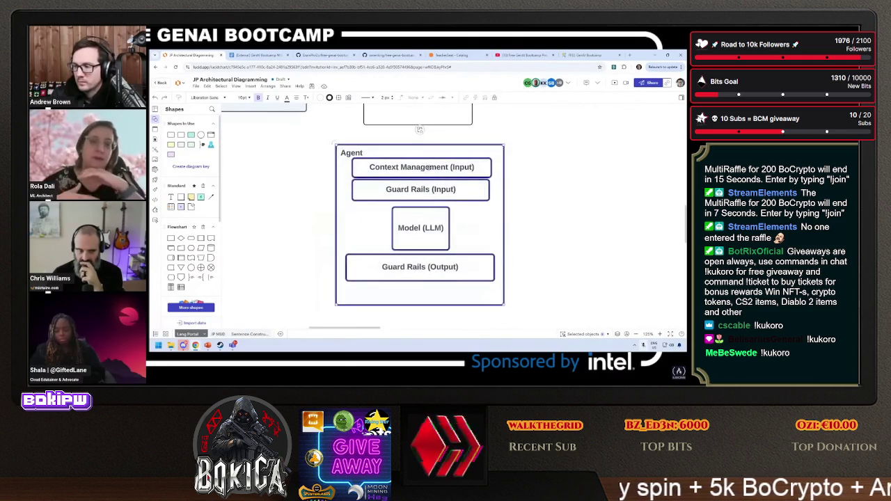
left_click_drag(428, 167, 467, 167)
scroll(388, 143, "up", 2)
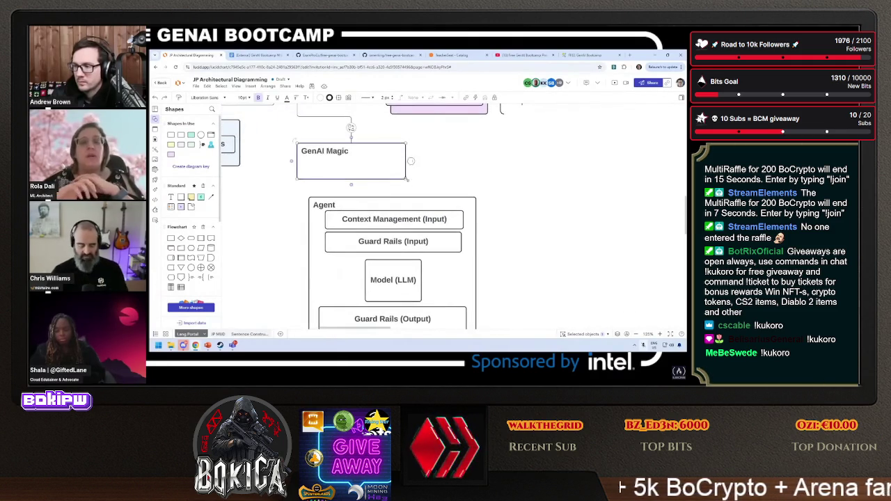
mouse_move(406, 179)
left_mouse_down()
mouse_move(480, 209)
mouse_move(488, 320)
mouse_move(327, 174)
mouse_move(341, 157)
left_mouse_up()
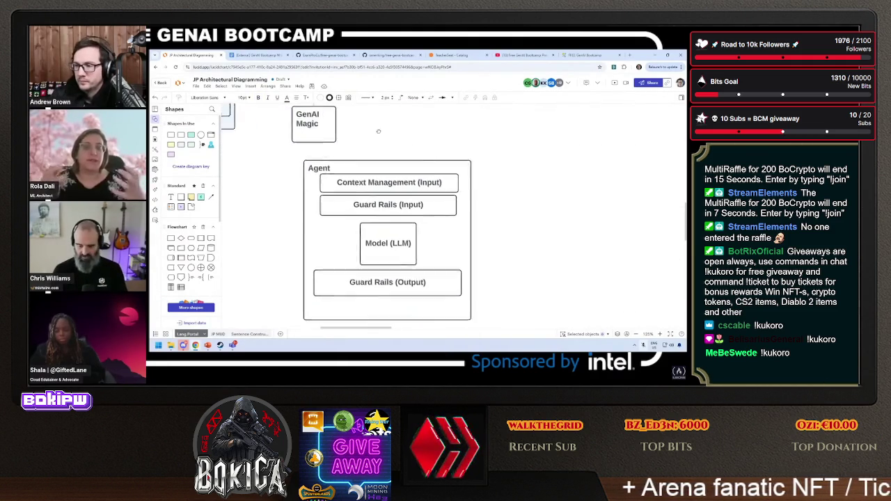
scroll(390, 160, "down", 2)
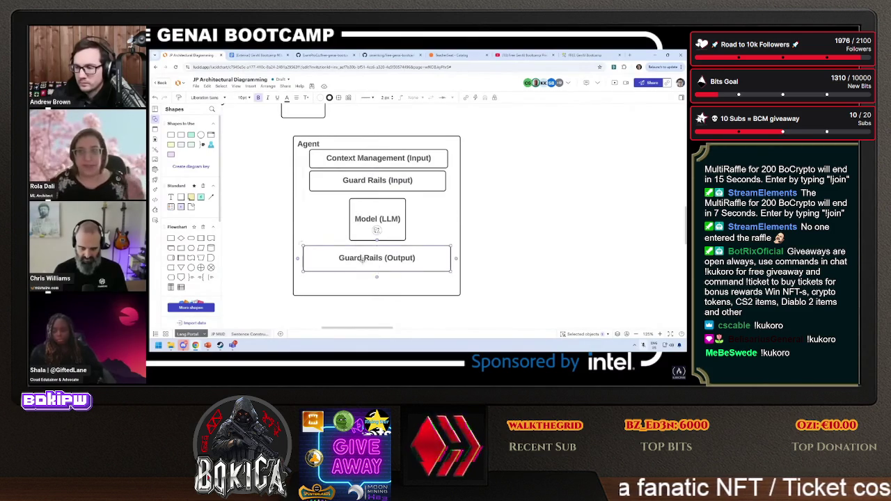
left_click_drag(378, 271, 379, 266)
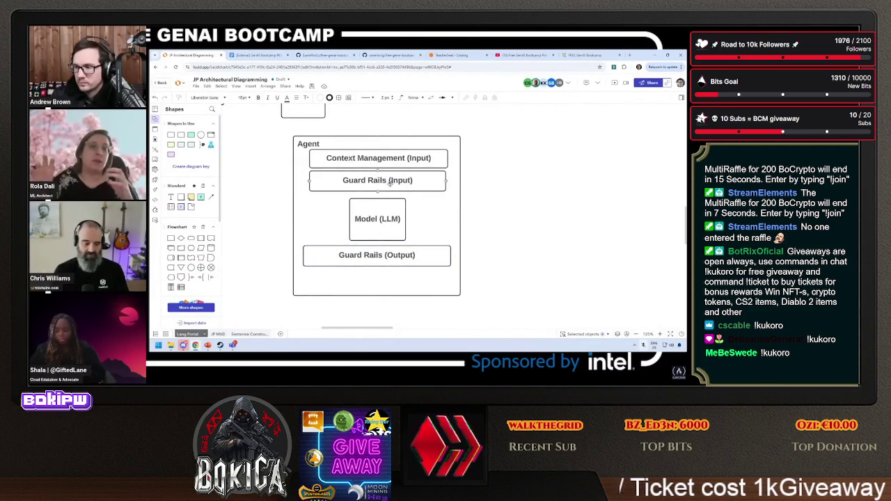
left_click_drag(451, 266, 447, 266)
mouse_move(368, 173)
left_mouse_down()
mouse_move(344, 113)
mouse_move(352, 129)
left_mouse_up()
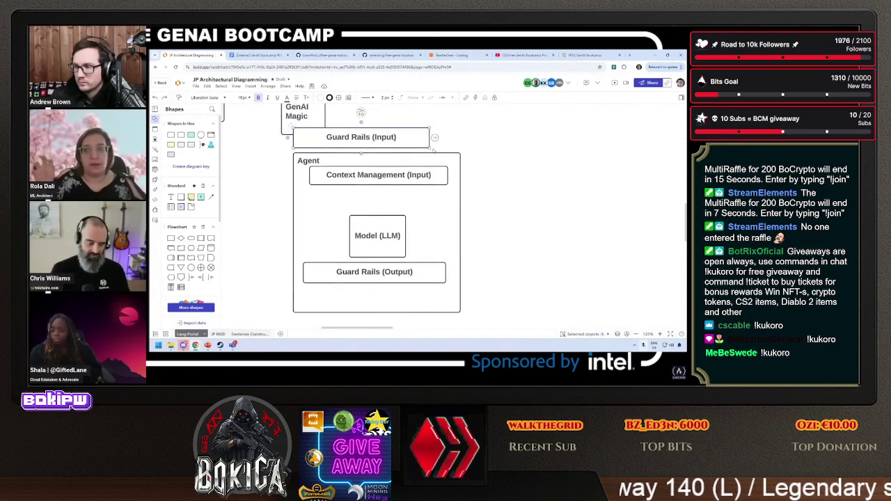
left_click(537, 232)
Resize the Agent container around Model (LLM), undoing a trial move with Ctrl+Z.
scroll(537, 232, "down", 1)
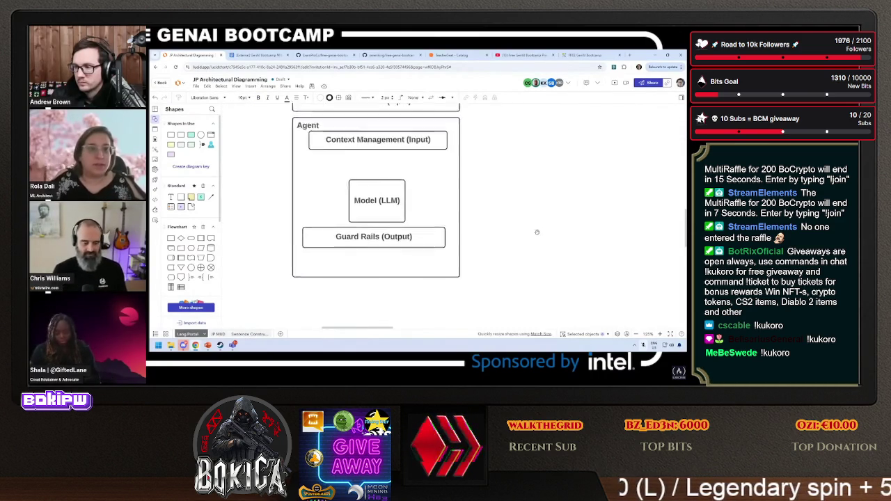
scroll(537, 232, "down", 1)
mouse_move(443, 228)
left_mouse_down()
mouse_move(432, 290)
mouse_move(459, 286)
left_mouse_up()
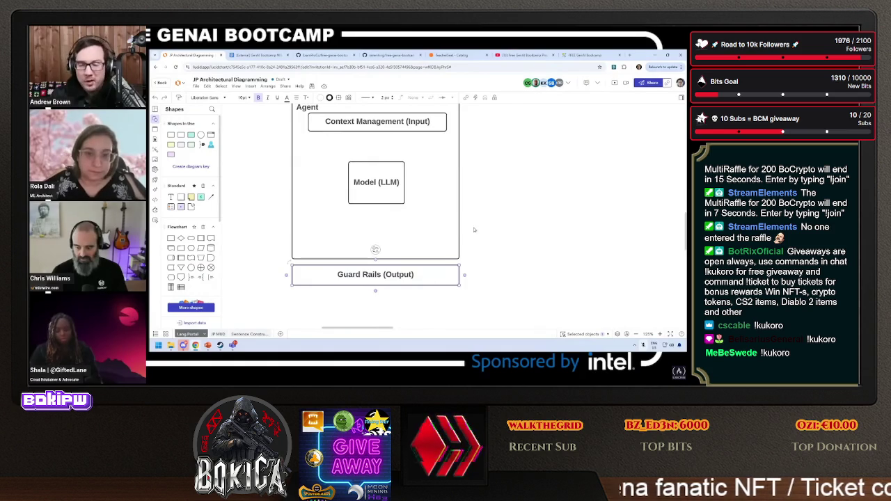
scroll(487, 227, "up", 1)
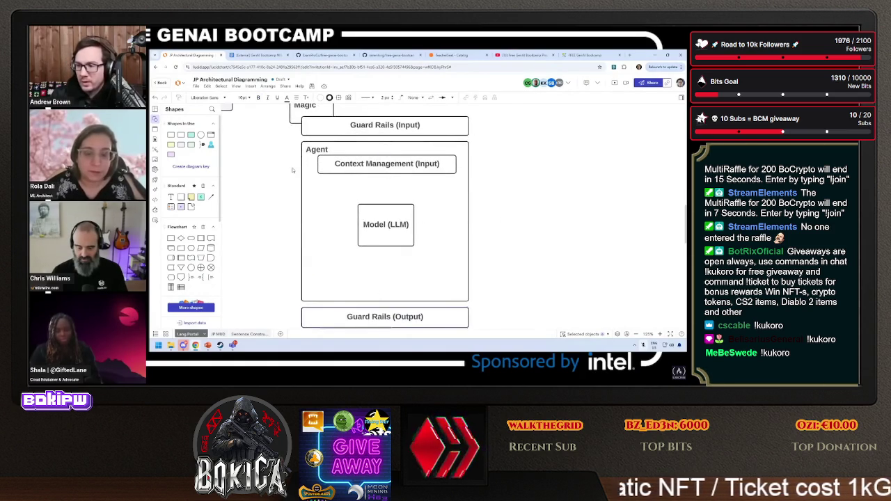
scroll(293, 170, "up", 1)
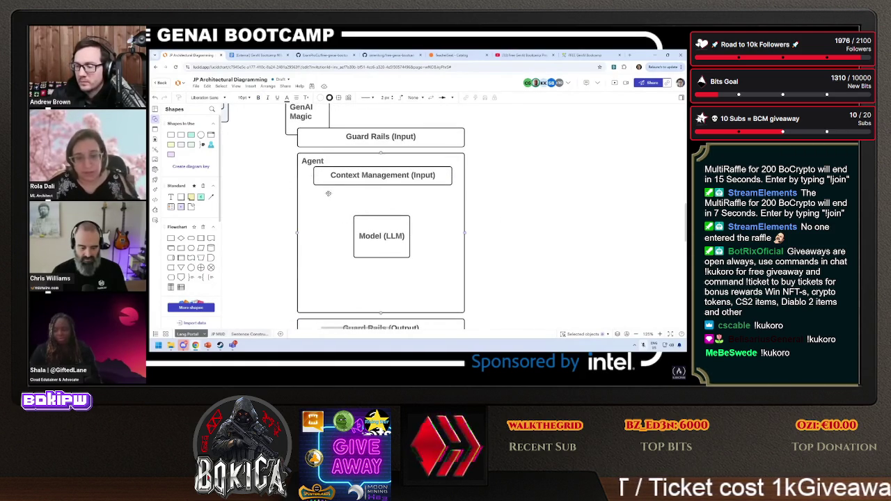
left_click_drag(318, 199, 590, 201)
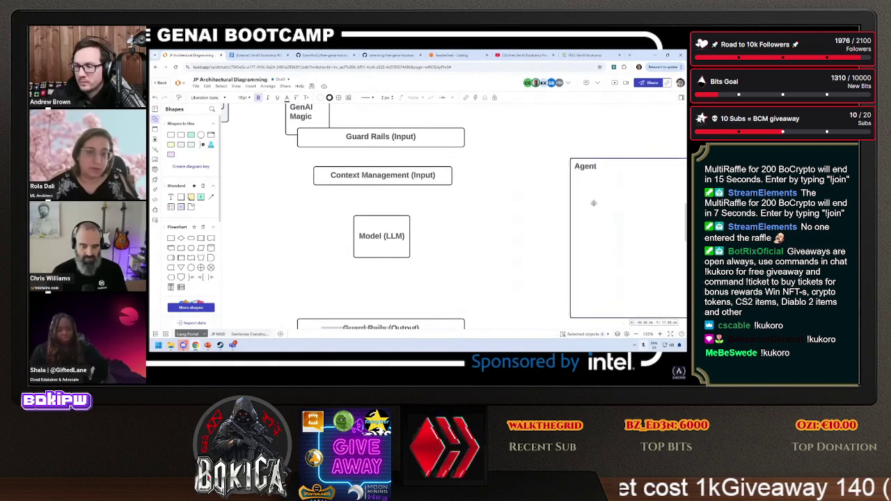
left_click_drag(563, 229, 297, 245)
key("ctrl+z")
key("ctrl+z")
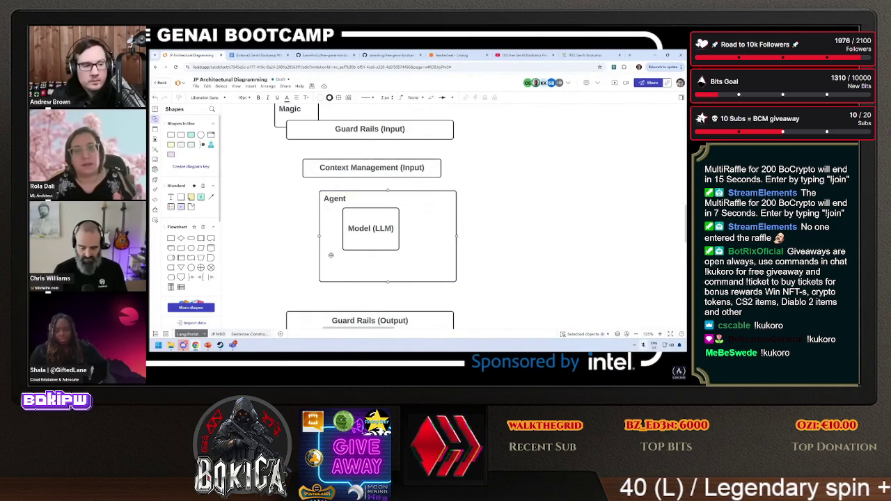
Reposition Model (LLM) inside the container and rename the container 'Pipeline Orchestrator'.
left_click_drag(363, 225, 353, 235)
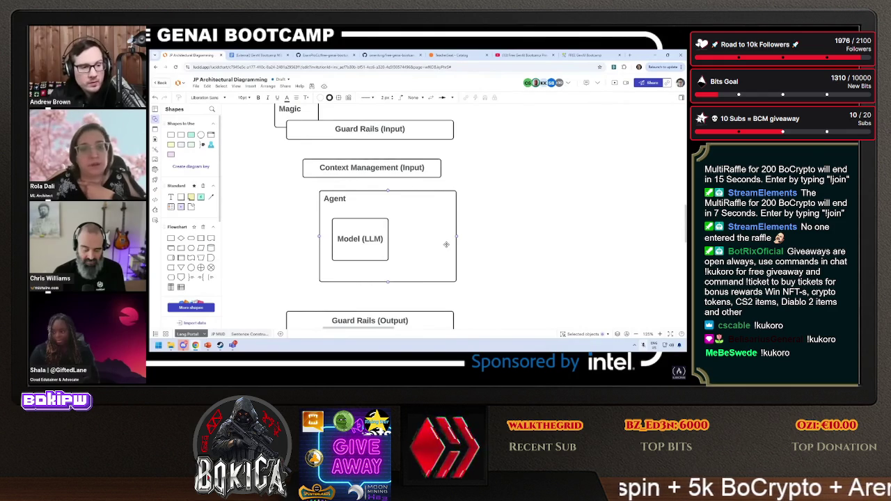
double_click(335, 199)
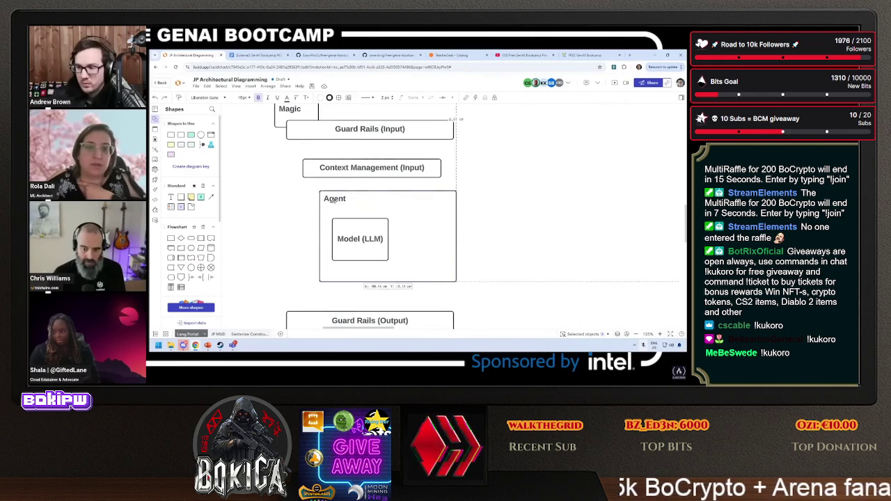
type("Pl")
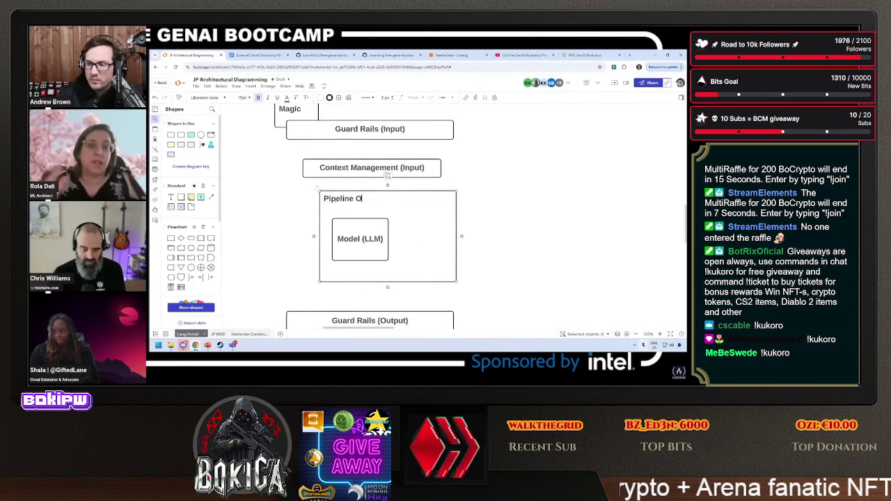
key("BackSpace")
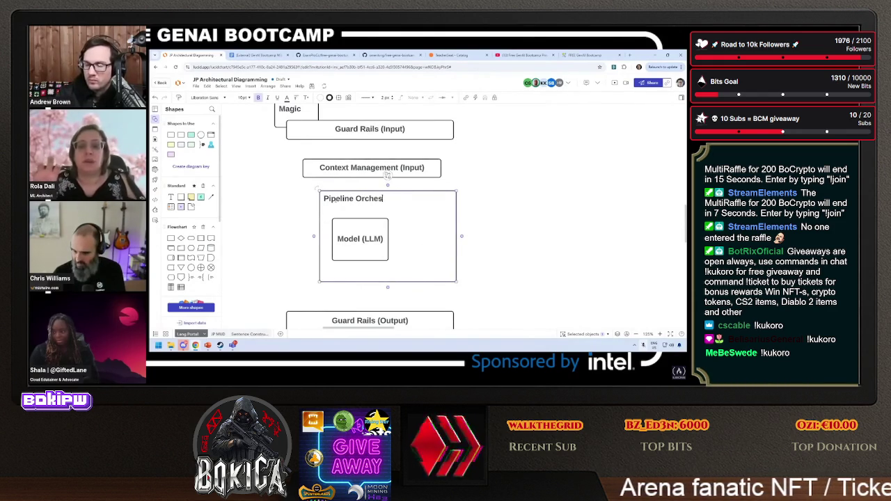
type("trator")
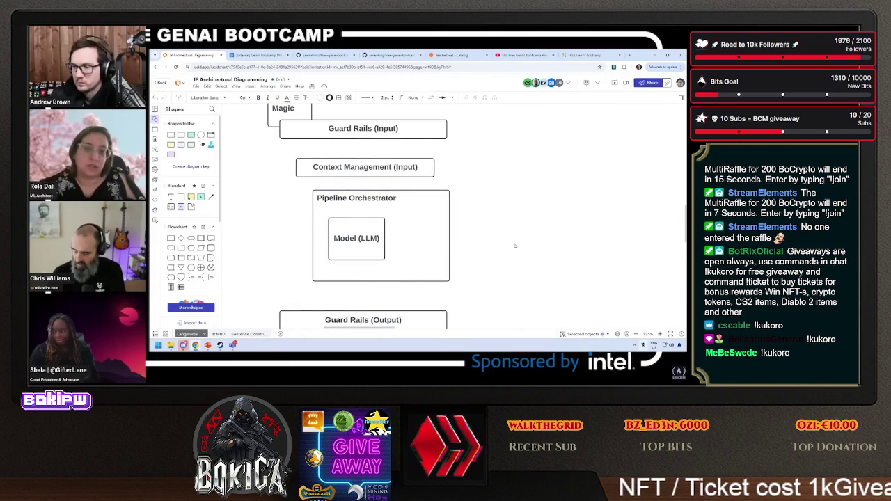
Move Guard Rails (Output) up under the container and align Context Management (Input).
scroll(491, 248, "down", 1)
mouse_move(432, 307)
left_mouse_down()
mouse_move(465, 281)
mouse_move(442, 287)
left_mouse_up()
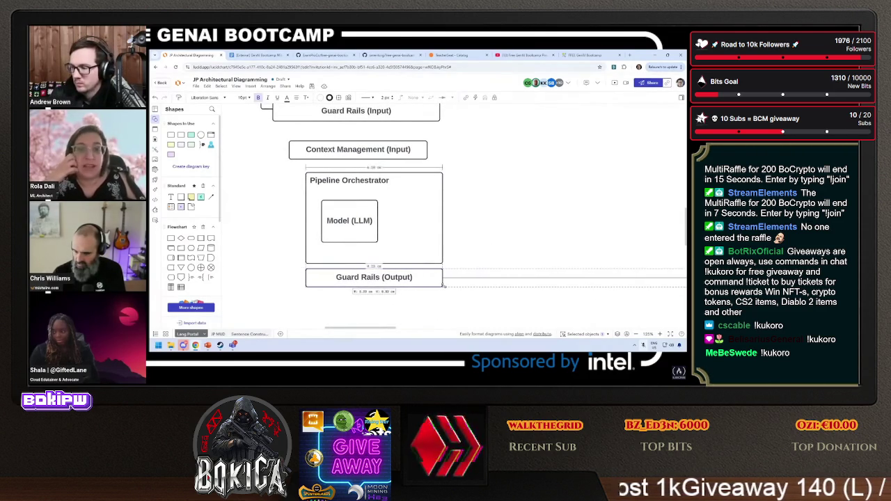
mouse_move(424, 143)
left_mouse_down()
mouse_move(445, 150)
mouse_move(437, 152)
left_mouse_up()
Stack Guard Rails (Input) above Context Management (Input) at matching widths.
left_click(376, 138)
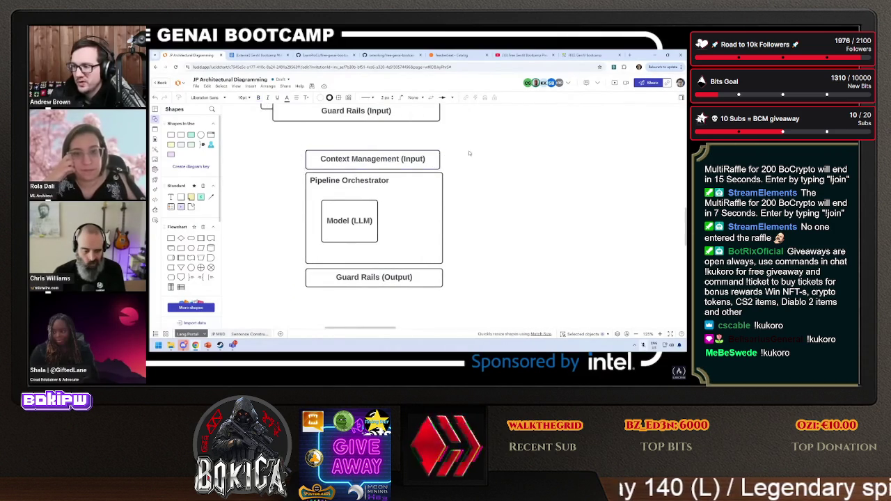
scroll(376, 159, "up", 1)
left_click_drag(376, 145, 410, 168)
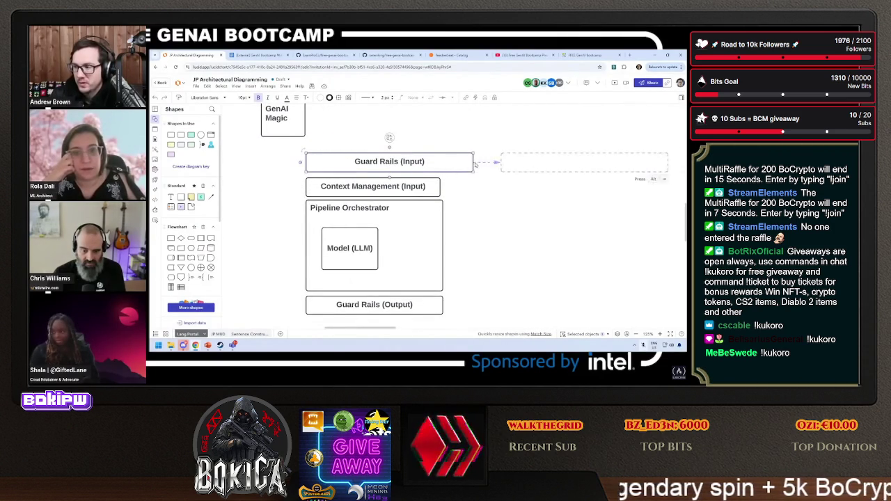
left_click_drag(473, 161, 443, 162)
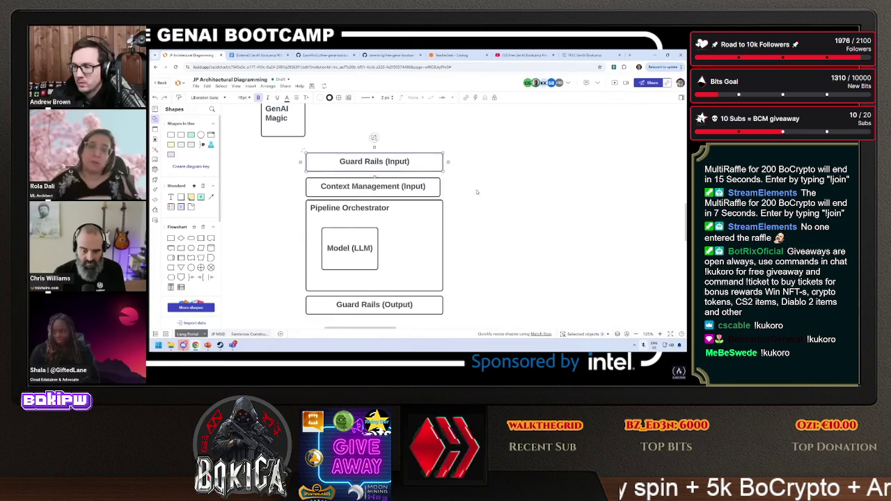
left_click(432, 186)
left_click_drag(440, 195, 445, 197)
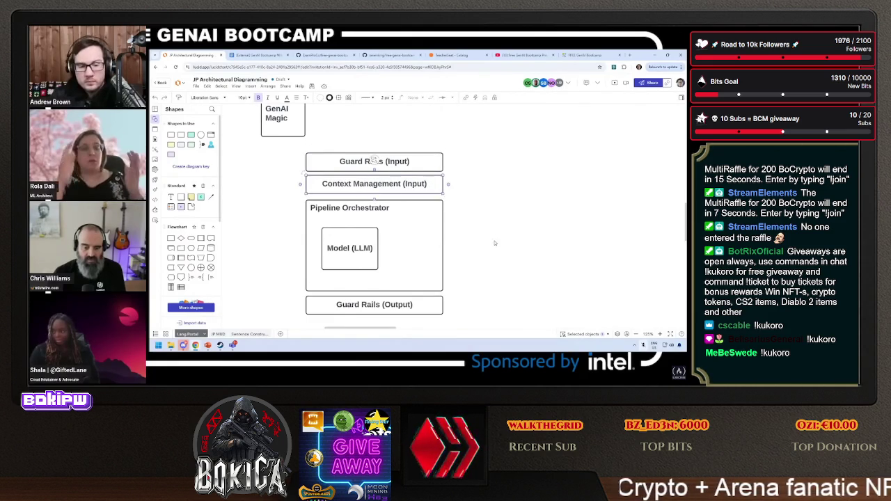
left_click(456, 265)
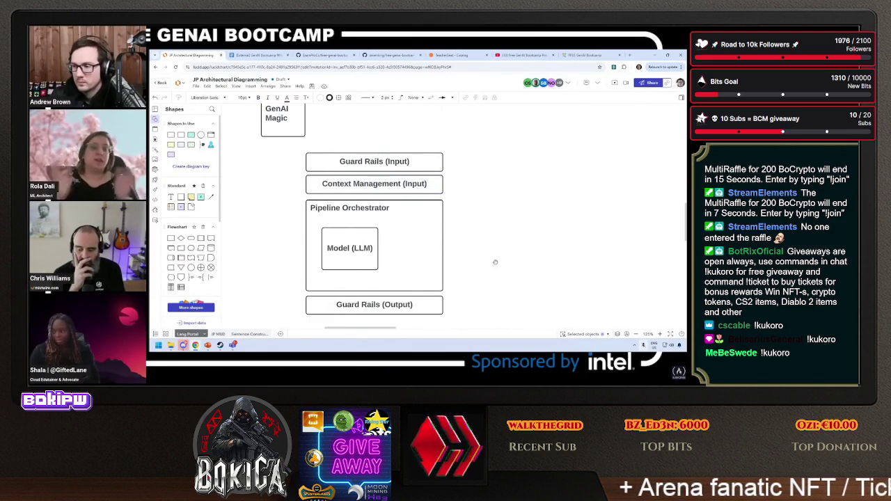
Widen the Pipeline Orchestrator container, then undo the widening with Ctrl+Z.
scroll(495, 262, "up", 1)
left_click(302, 148)
scroll(390, 209, "down", 1)
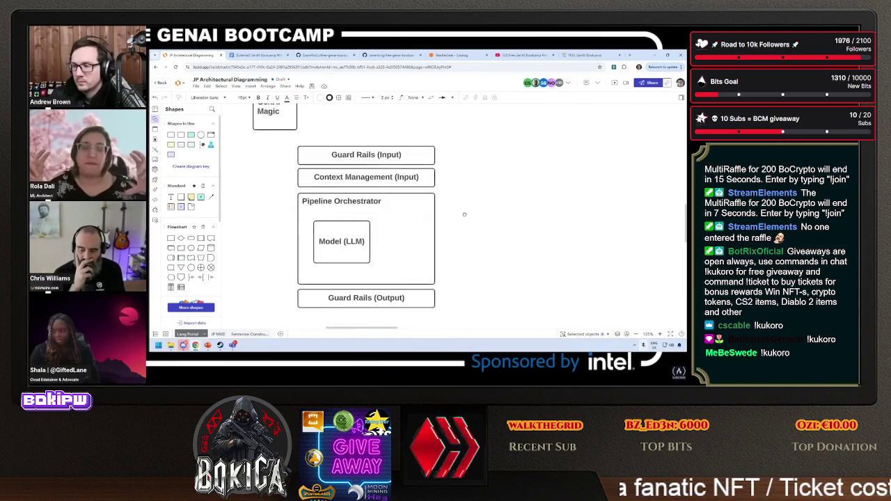
left_click(434, 238)
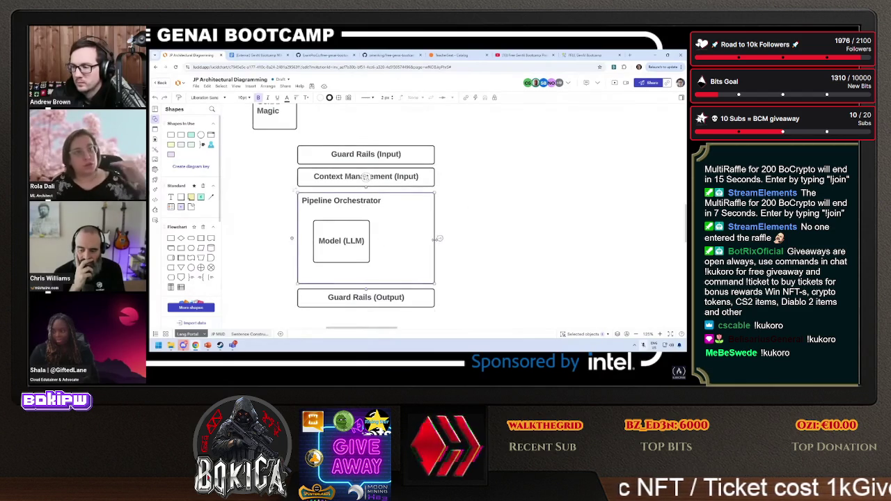
left_click_drag(438, 239, 492, 239)
left_click(561, 260)
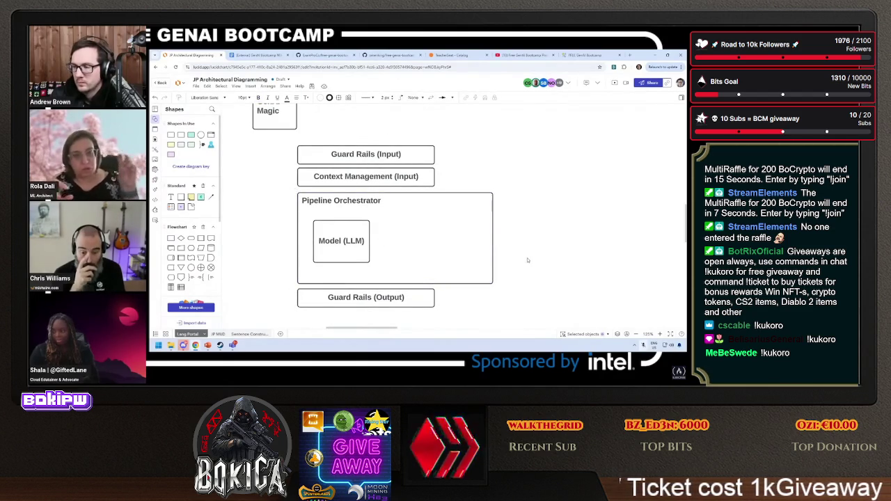
key("ctrl+z")
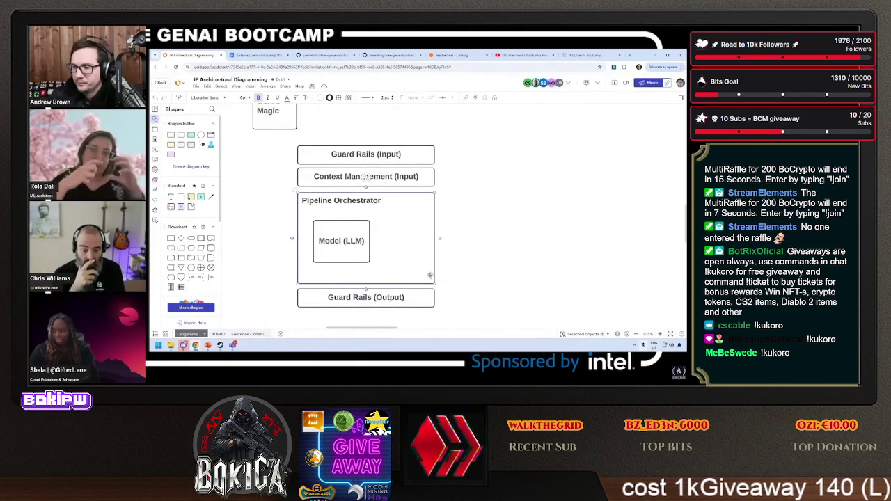
Duplicate Model (LLM) beside the original and label the copy 'RAG'.
mouse_move(352, 244)
left_mouse_down()
mouse_move(406, 237)
mouse_move(345, 231)
left_mouse_up()
type("RAG")
scroll(405, 238, "left", 3)
scroll(369, 251, "up", 2)
scroll(369, 251, "left", 3)
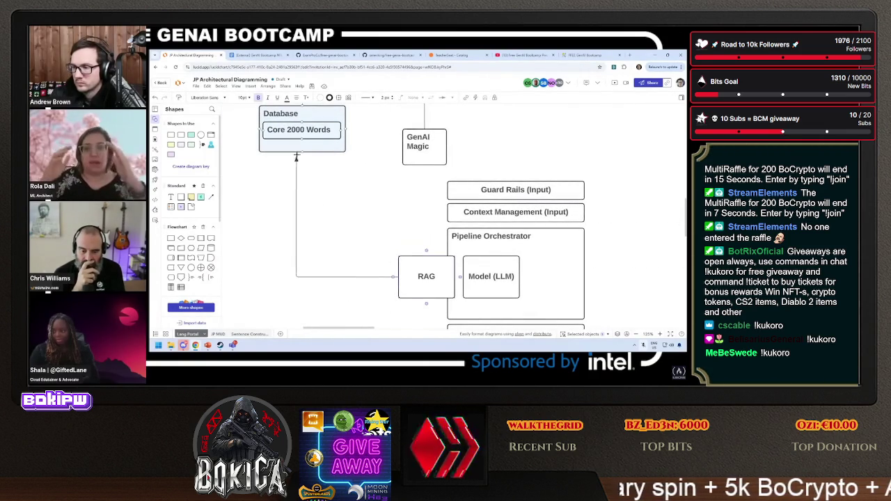
scroll(444, 238, "right", 3)
scroll(443, 238, "down", 1)
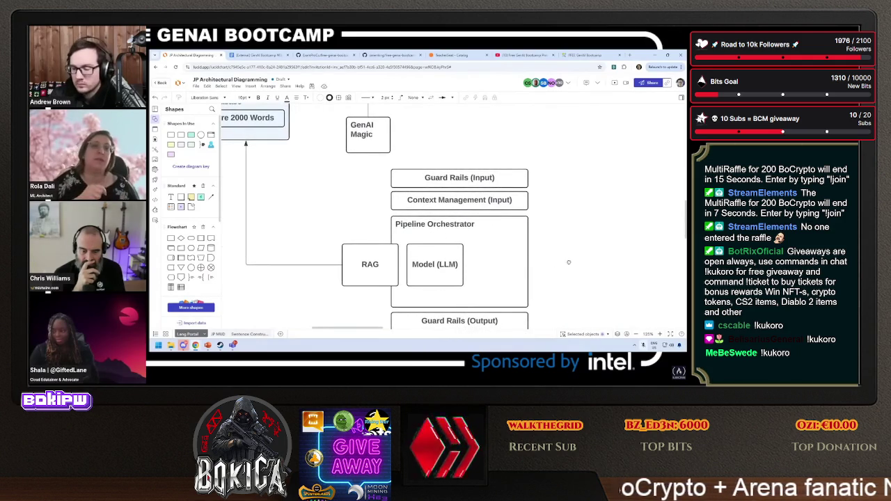
scroll(568, 263, "right", 3)
scroll(569, 263, "down", 1)
Draw a connector from the top of Model (LLM) up to Context Management.
left_click(366, 236)
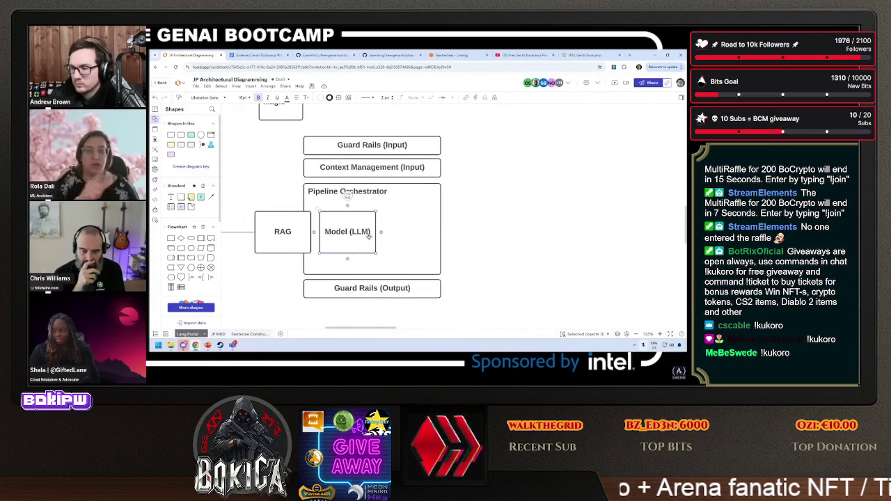
left_click(345, 214)
left_click_drag(347, 209, 372, 168)
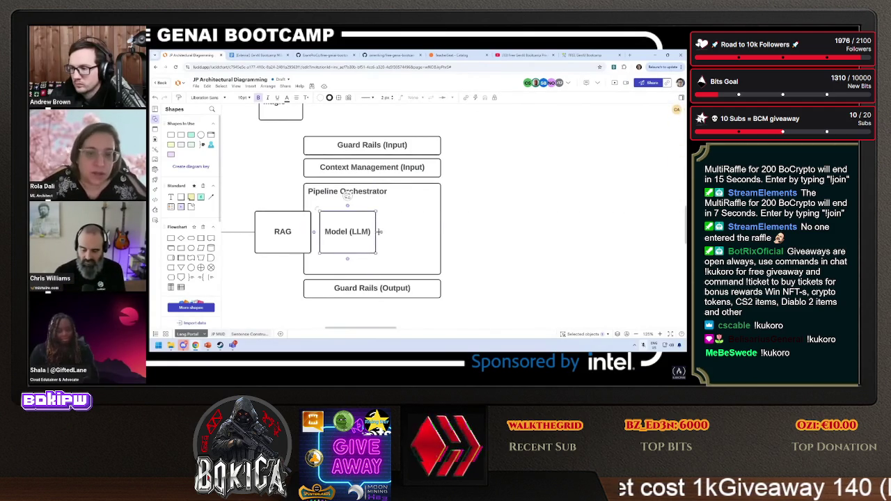
Draw a connector from Model (LLM)'s right side looping back into it, labelled 'Talk to my self'.
left_click(442, 248)
left_click_drag(381, 232, 475, 232)
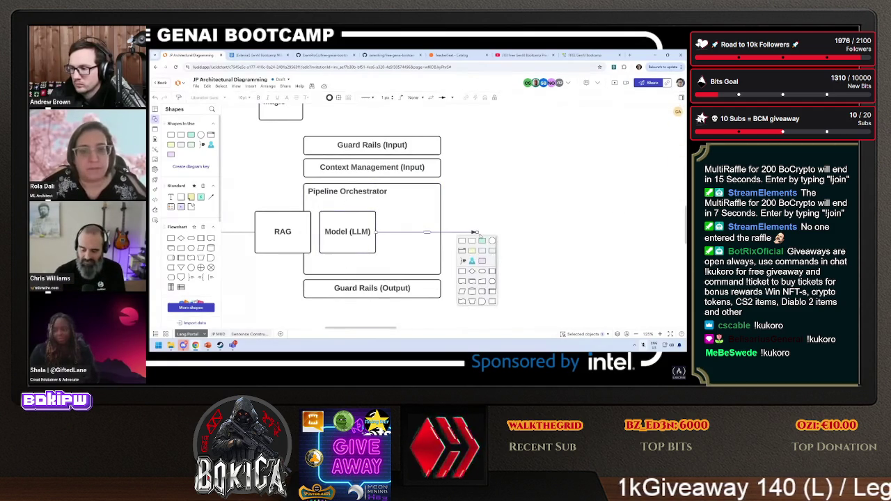
key("Escape")
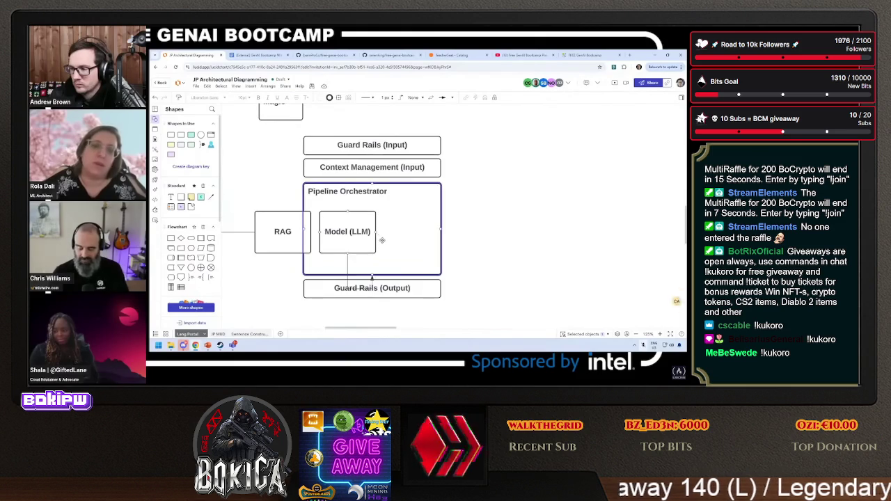
left_click_drag(372, 243, 390, 241)
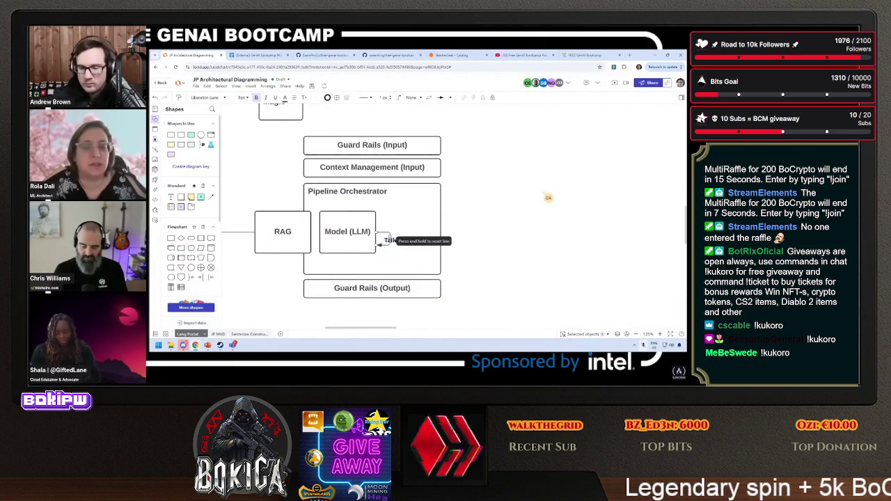
type("s to my self")
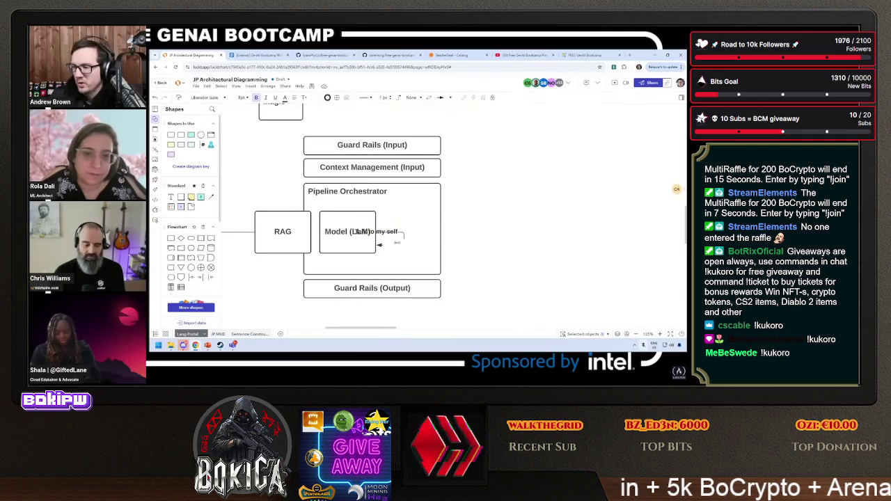
left_click(414, 239)
left_click(388, 237)
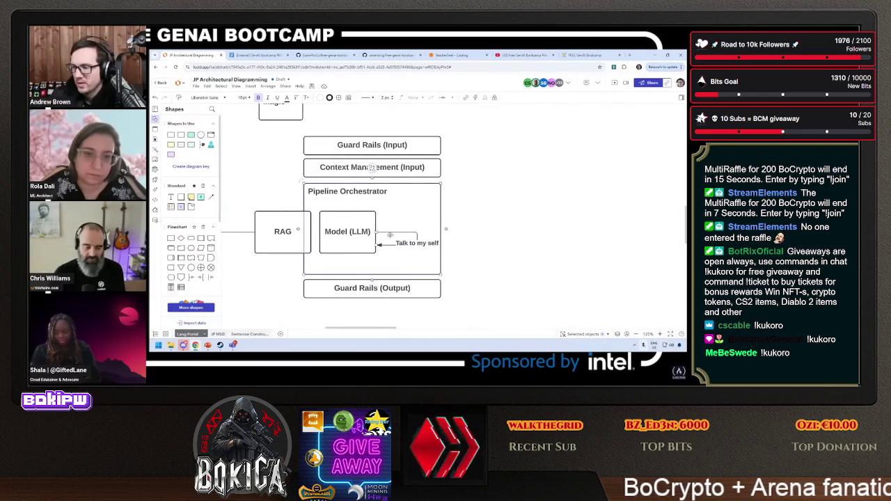
scroll(389, 215, "left", 3)
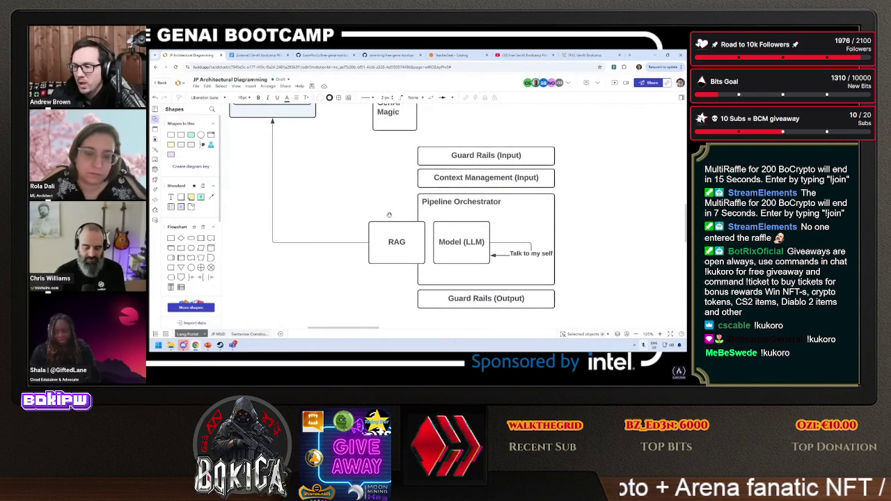
left_click(441, 176)
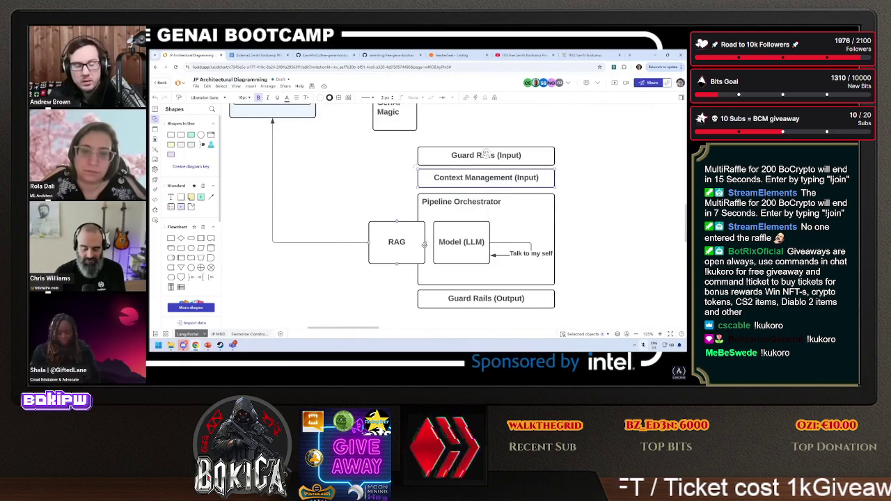
left_click(405, 249)
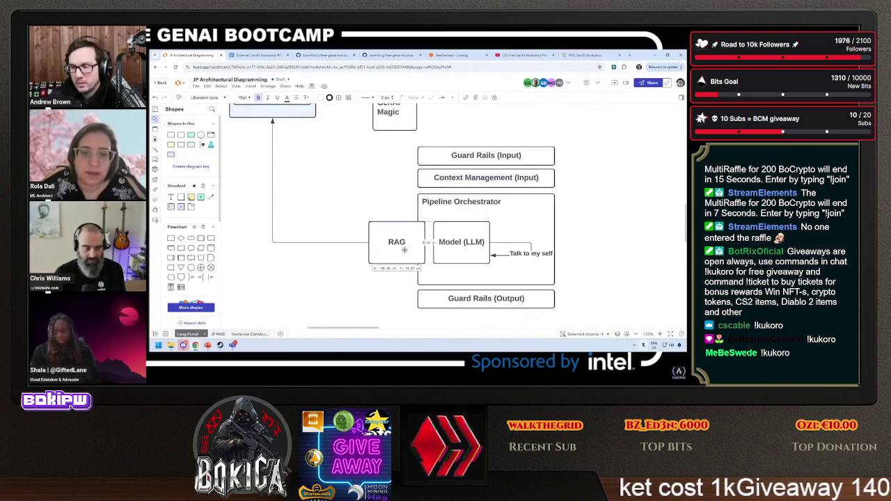
Make RAG shorter and wider and place it between Guard Rails (Input) and Context Management.
mouse_move(425, 265)
left_mouse_down()
mouse_move(422, 241)
mouse_move(462, 241)
left_mouse_up()
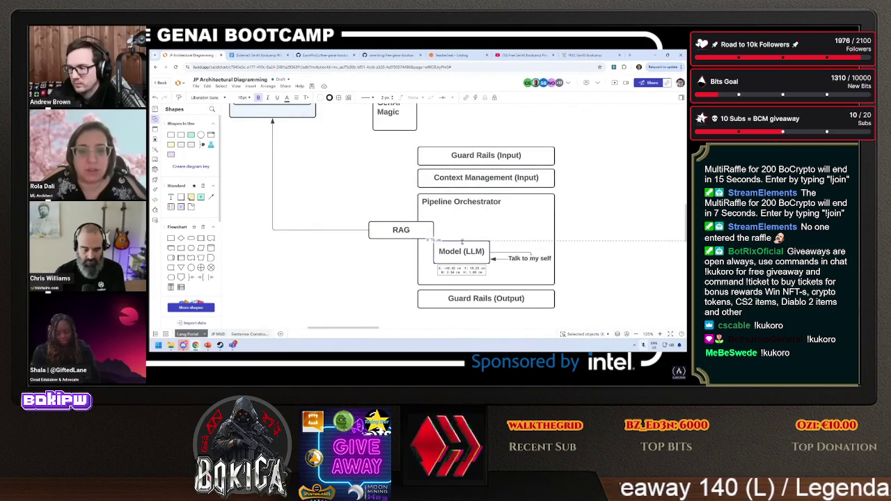
left_click_drag(402, 235, 490, 222)
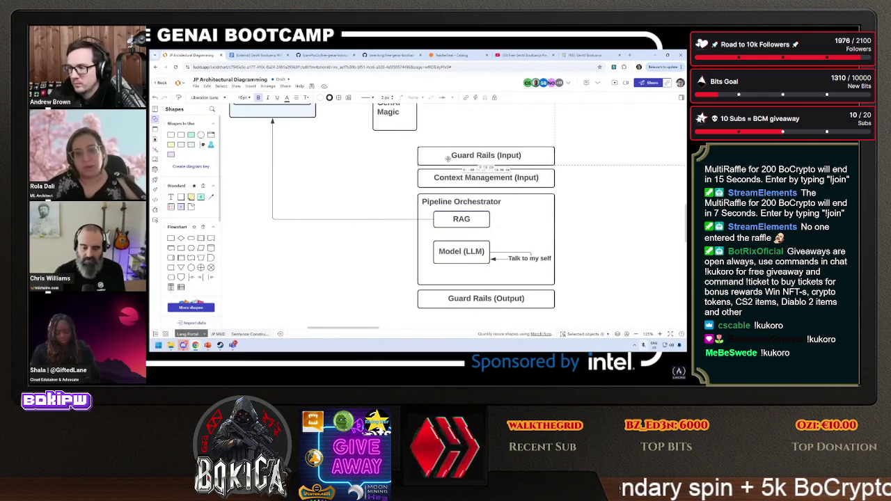
left_click_drag(463, 157, 463, 137)
mouse_move(451, 218)
left_mouse_down()
mouse_move(437, 157)
mouse_move(555, 161)
left_mouse_up()
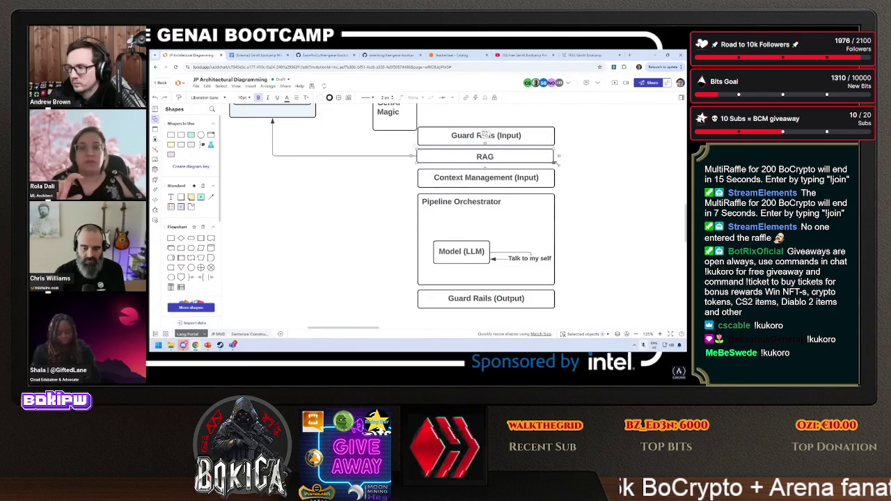
left_click_drag(462, 251, 462, 230)
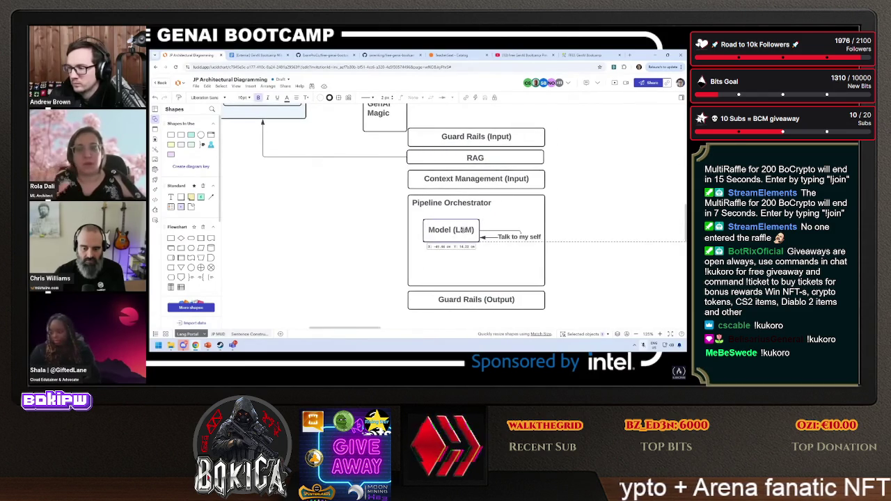
Relabel Model (LLM)'s loop connector 'React/Reflect'.
double_click(519, 236)
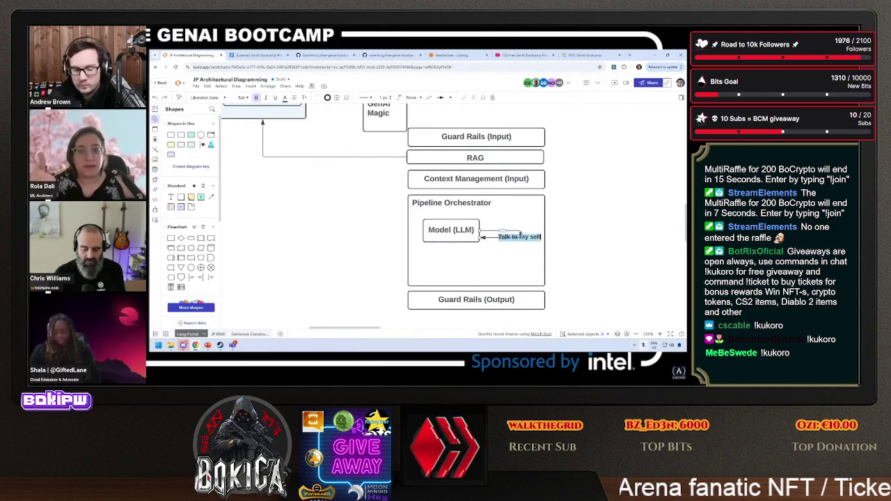
type("Reflex")
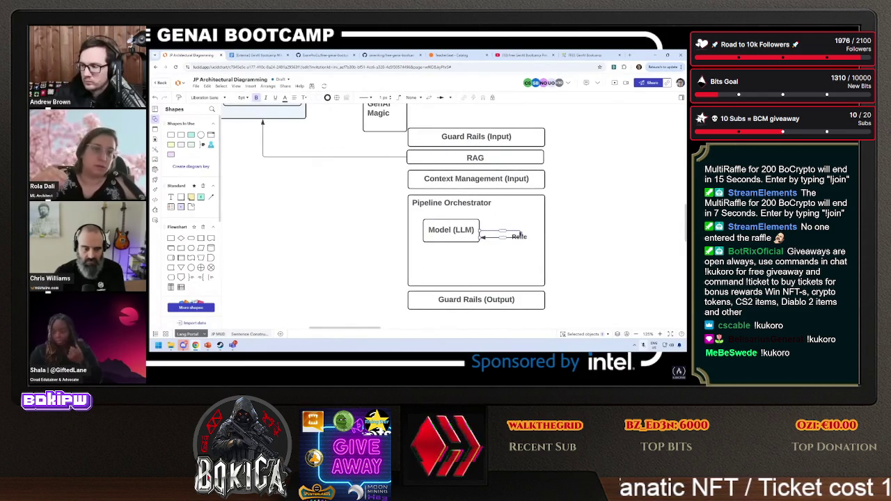
key("ctrl+a")
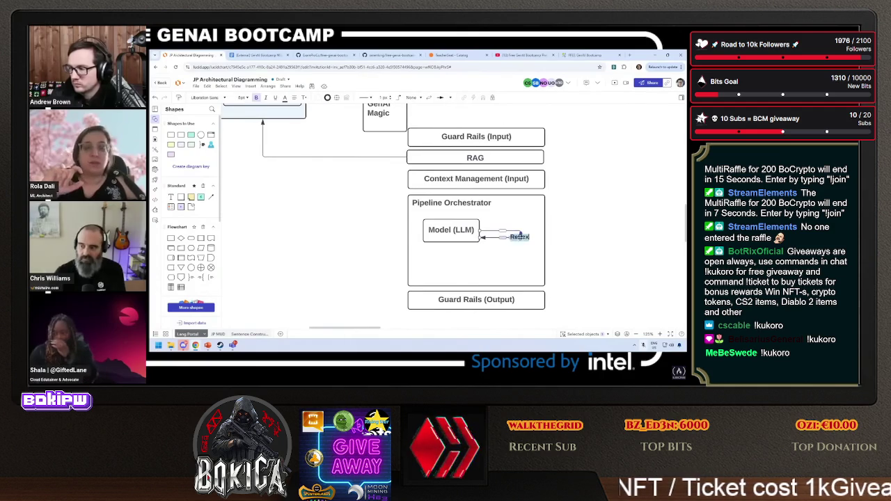
key("BackSpace")
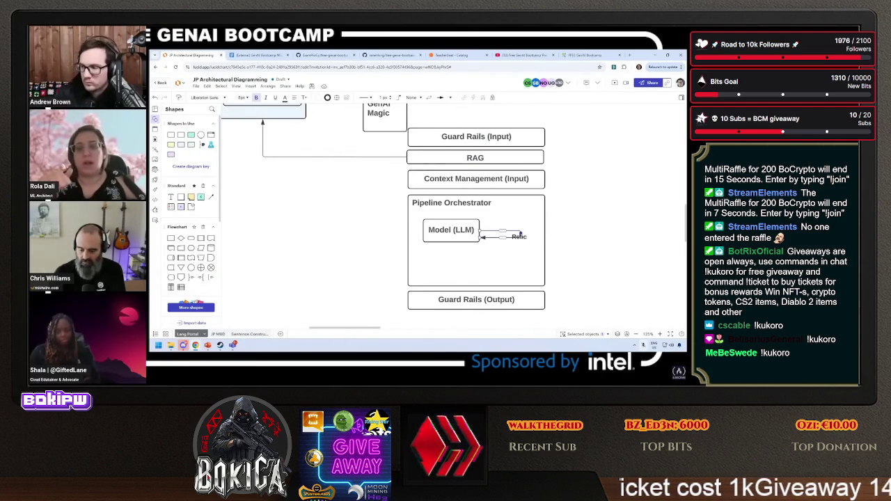
type("Re")
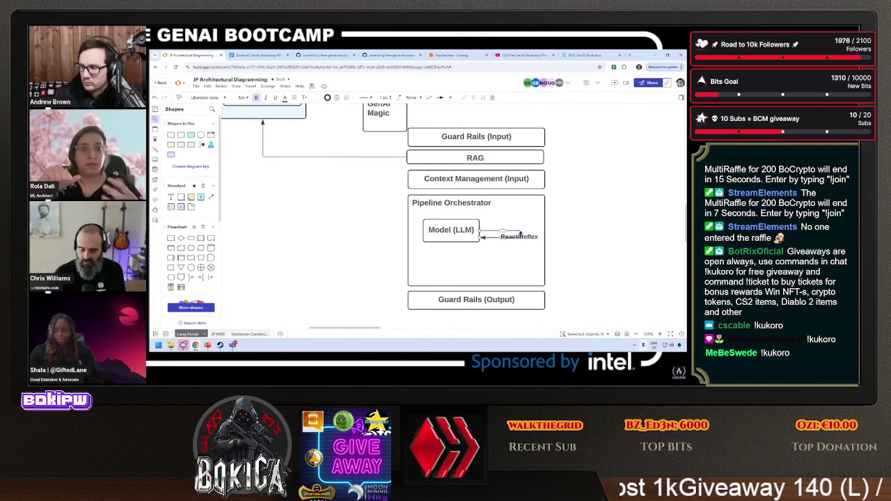
left_click(596, 213)
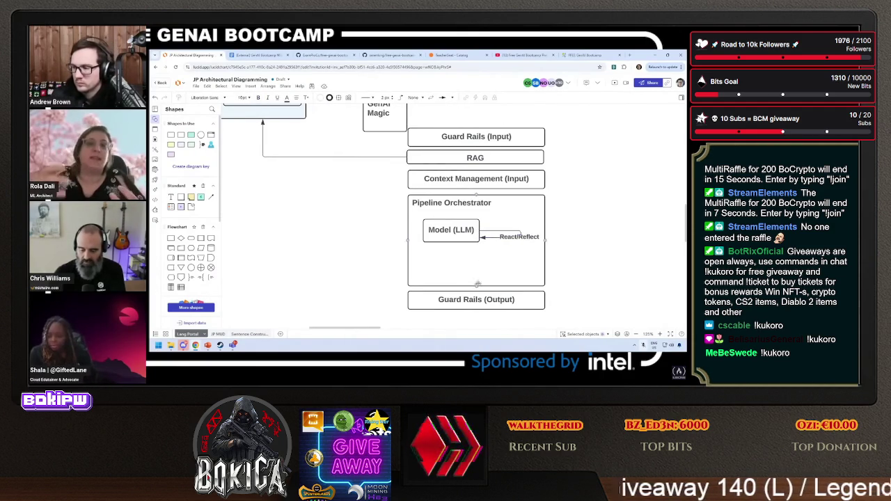
Shorten Pipeline Orchestrator and move Guard Rails (Output) up beneath it.
left_click_drag(478, 284, 482, 259)
left_click_drag(477, 300, 476, 274)
scroll(358, 230, "up", 1)
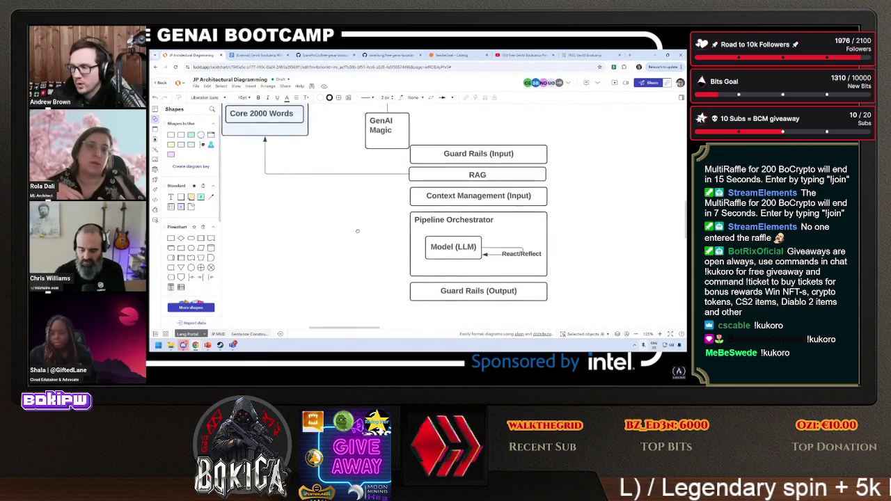
scroll(357, 231, "up", 1)
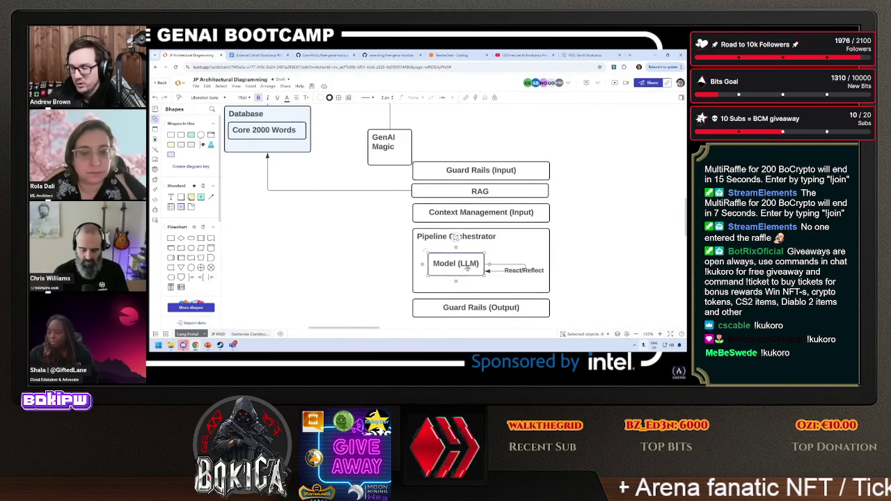
Copy Model (LLM) to the right of the orchestrator and label it 'Tool Use'.
left_click_drag(459, 270, 547, 247)
double_click(546, 246)
type("To")
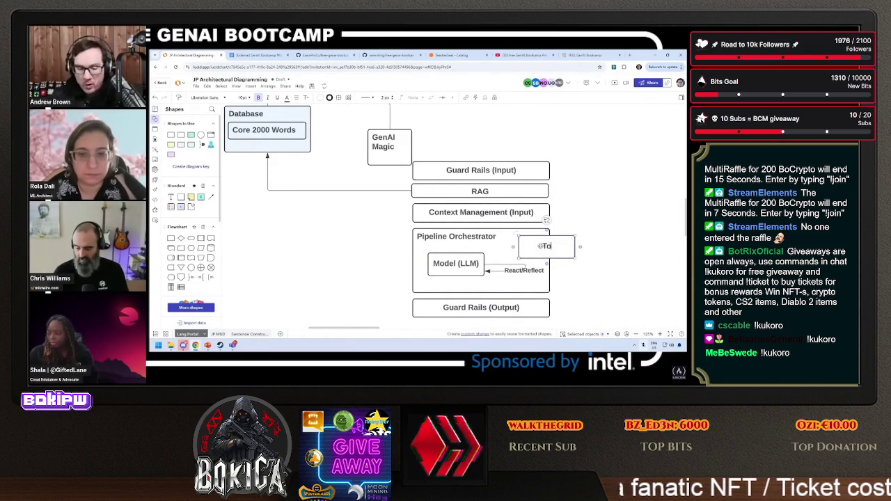
type("ol Use")
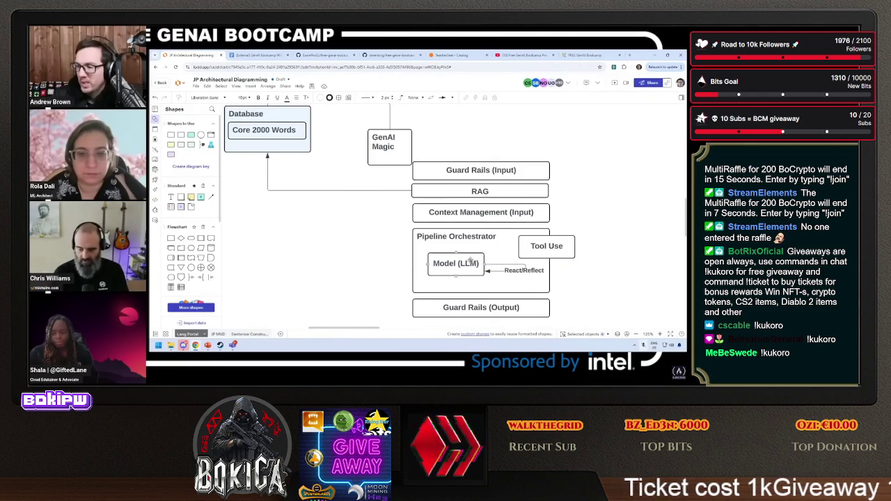
Change the loop connector's label to 'ReAct/Reflect'.
left_click(496, 270)
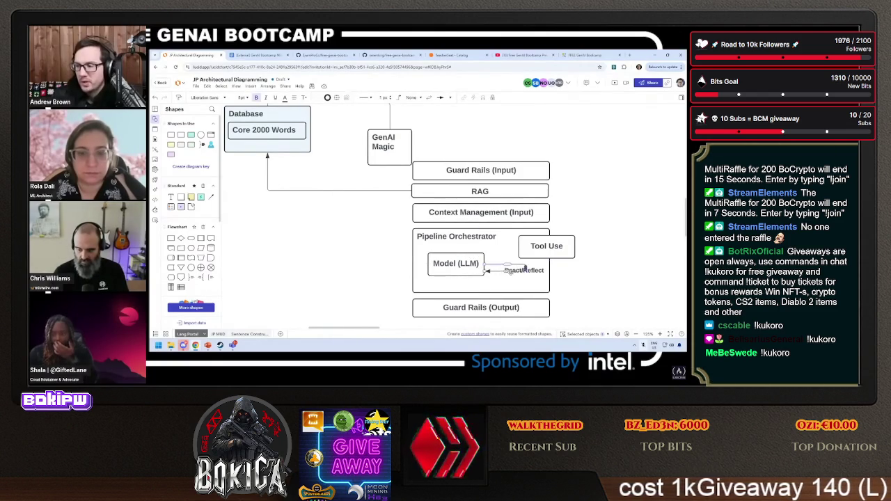
left_click(527, 260)
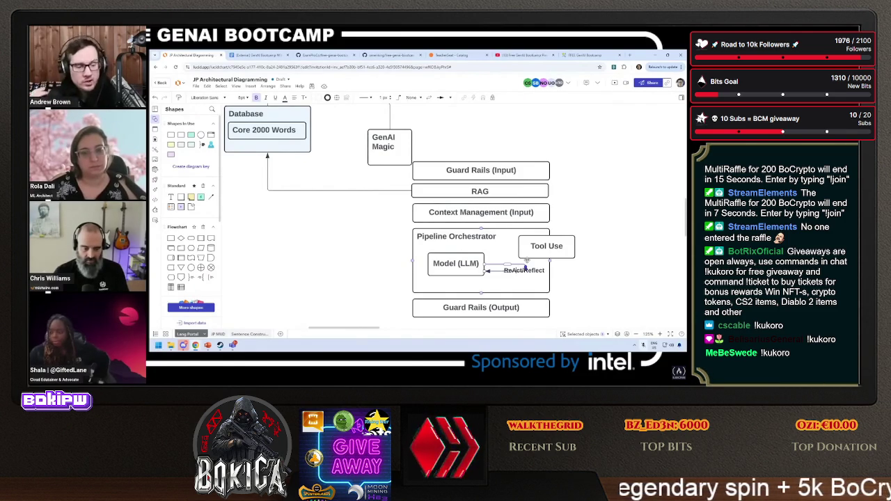
left_click(485, 257)
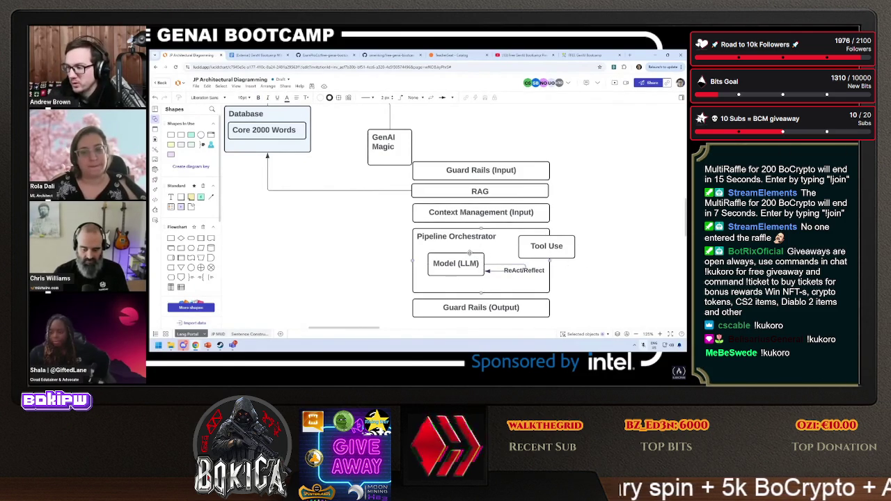
Connect Model (LLM) to Tool Use with an arrow.
left_click(481, 230)
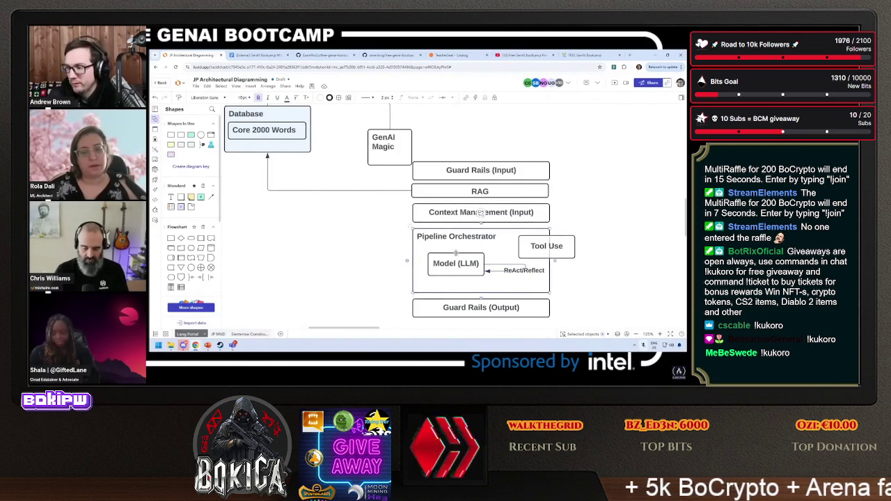
scroll(584, 251, "up", 1)
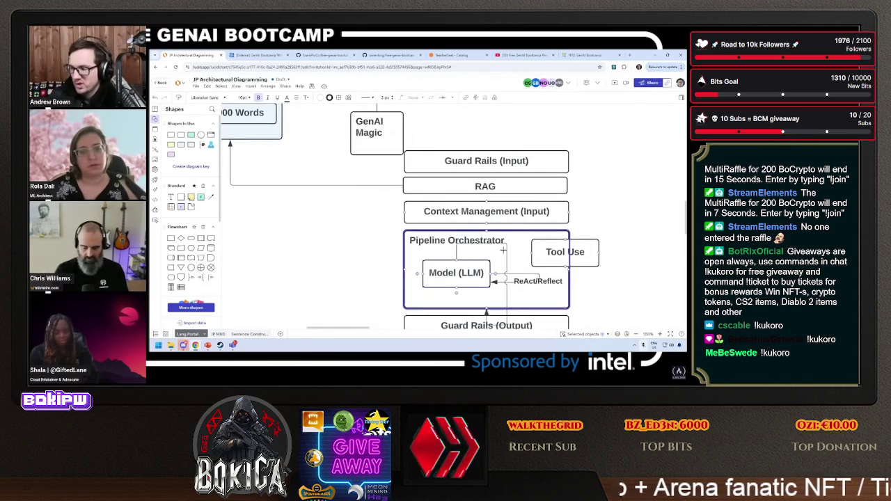
left_click_drag(491, 273, 533, 252)
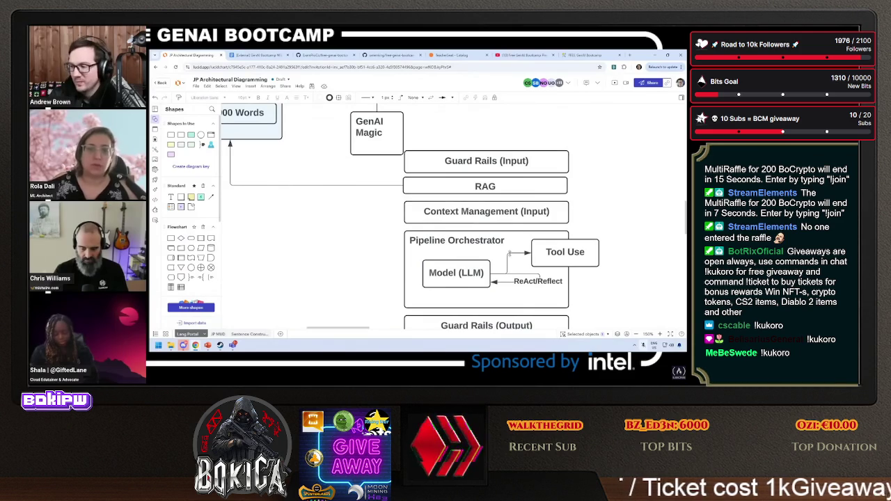
Enlarge GenAI Magic to enclose the whole pipeline stack.
scroll(357, 255, "right", 3)
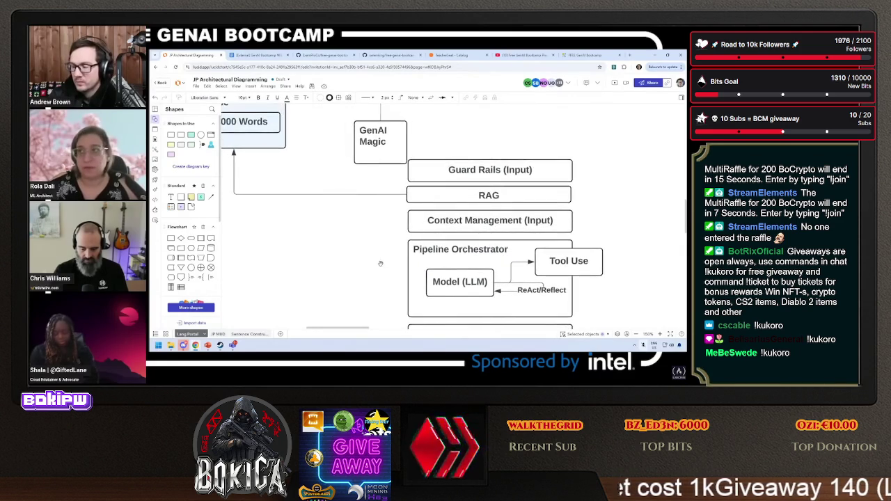
mouse_move(347, 133)
left_mouse_down()
mouse_move(374, 141)
mouse_move(571, 325)
mouse_move(572, 287)
mouse_move(555, 282)
left_mouse_up()
scroll(370, 283, "up", 2)
scroll(371, 284, "left", 3)
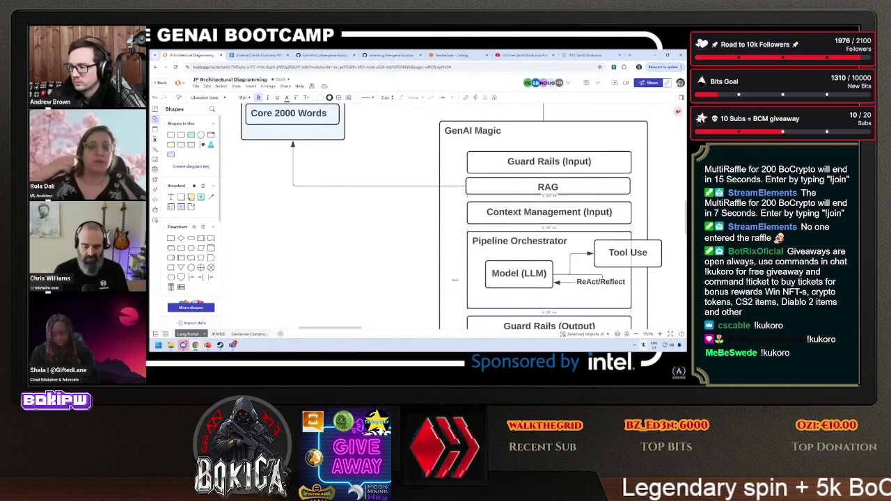
Widen Pipeline Orchestrator leftward and line up two more Model (LLM) copies in a row.
left_click_drag(467, 274, 355, 284)
left_click_drag(519, 274, 373, 275)
mouse_move(372, 263)
left_mouse_down()
mouse_move(373, 246)
mouse_move(376, 271)
mouse_move(367, 271)
left_mouse_up()
Keep the middle Model (LLM) box in line and draw a connector from it to the right model.
left_click(322, 287)
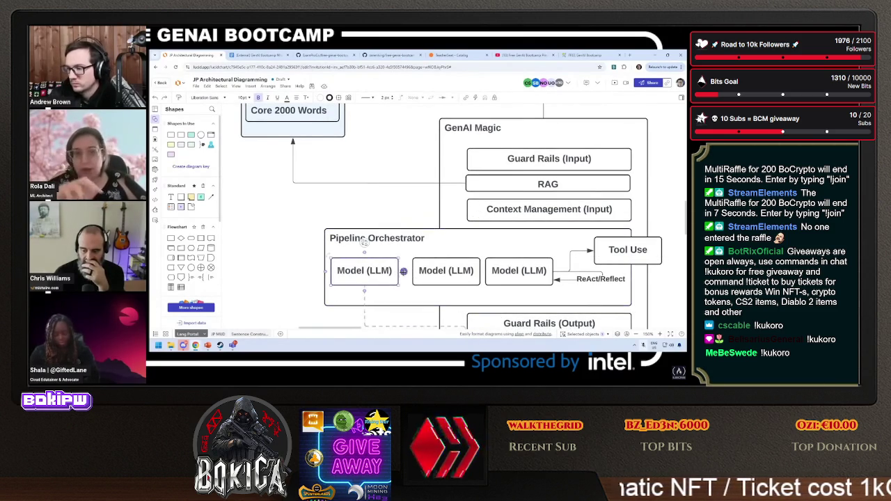
left_click(495, 274)
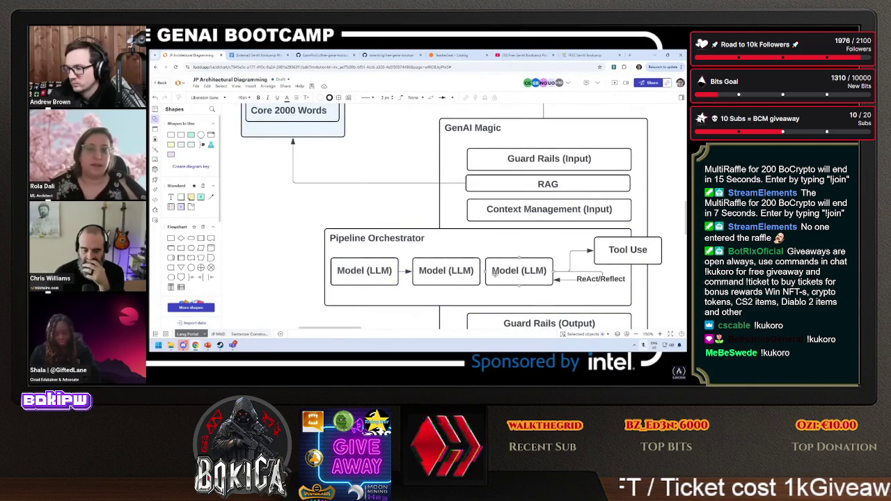
left_click_drag(446, 273, 440, 266)
key("ctrl+z")
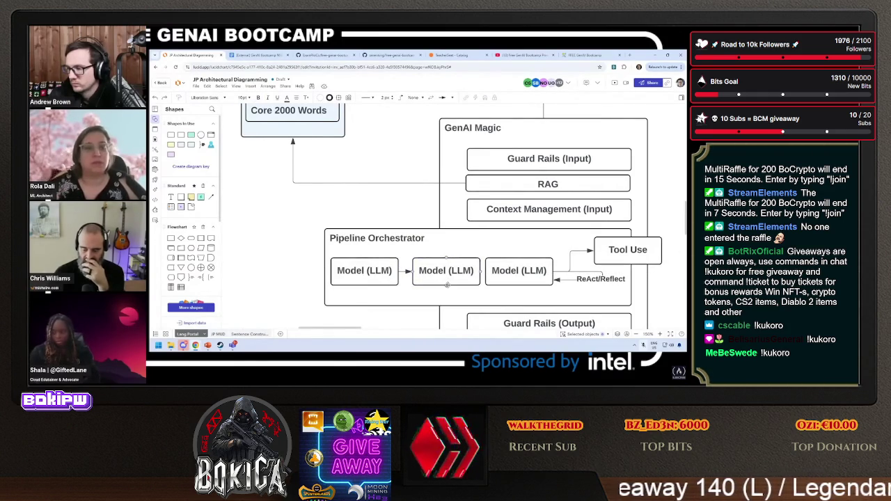
mouse_move(447, 284)
left_mouse_down()
mouse_move(522, 292)
mouse_move(484, 296)
left_mouse_up()
scroll(613, 286, "right", 5)
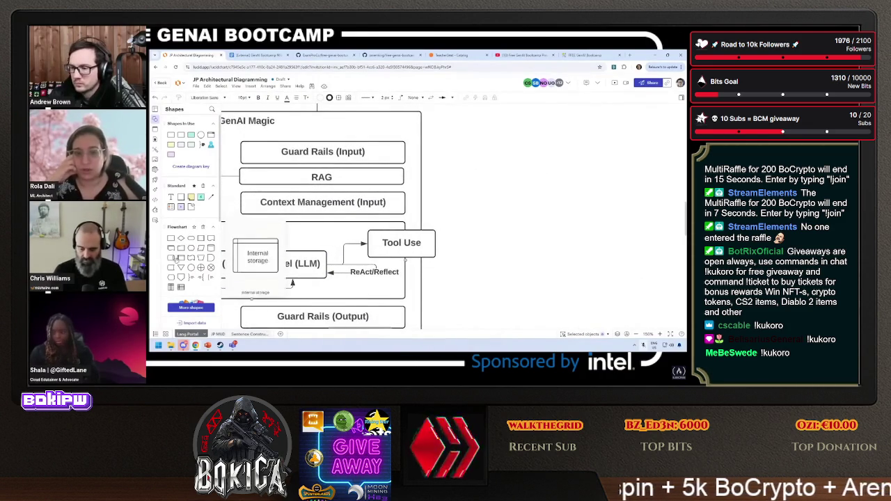
Add an Agency circle to the right of Tool Use, joined by an arrow.
mouse_move(191, 257)
left_mouse_down()
mouse_move(462, 208)
mouse_move(471, 240)
left_mouse_up()
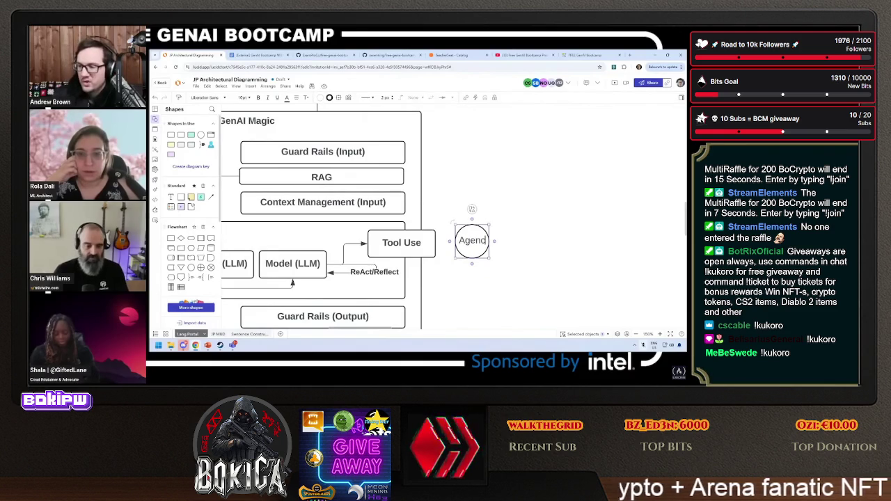
mouse_move(473, 240)
left_mouse_down()
mouse_move(480, 242)
mouse_move(463, 243)
left_mouse_up()
left_click(465, 230)
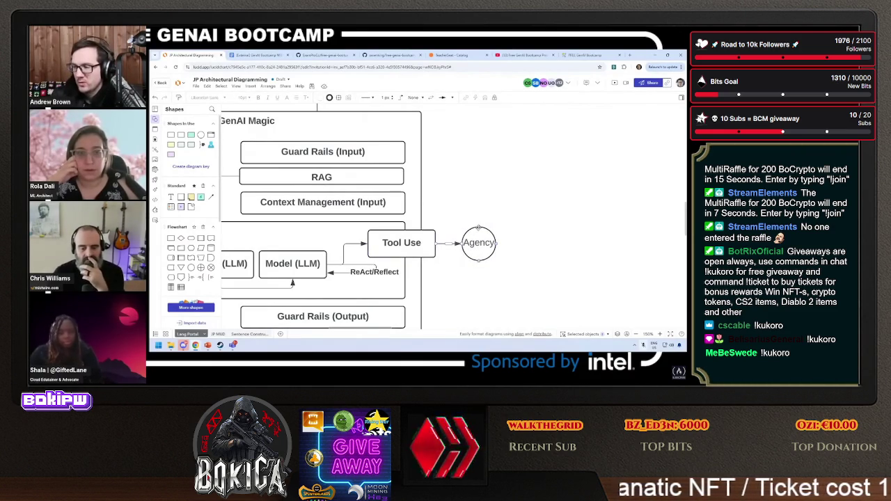
Search the shape library for cloud shapes, then for internet shapes.
left_click(479, 198)
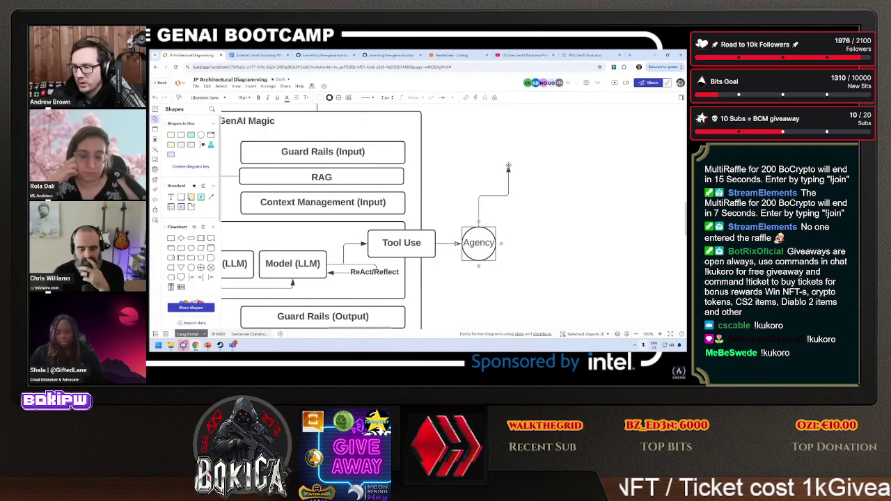
left_click(212, 109)
type("cloud")
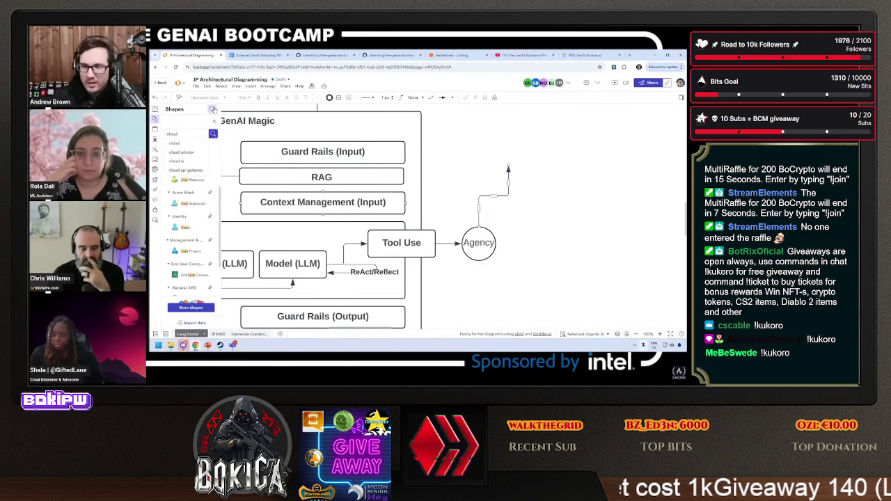
left_click(200, 143)
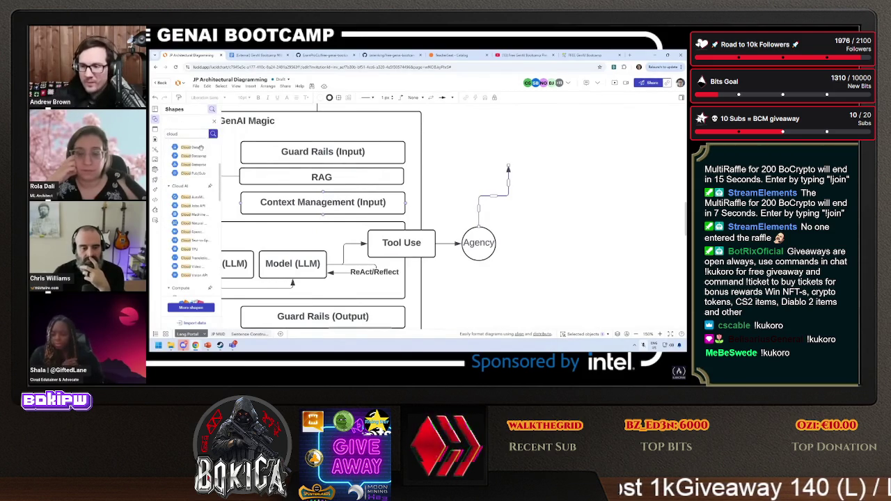
key("ctrl+a")
type("inte")
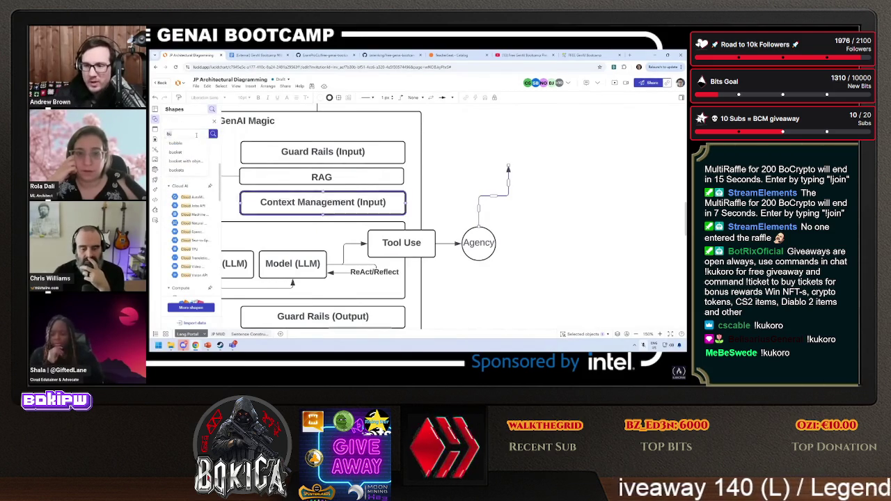
type("rnet")
key("Return")
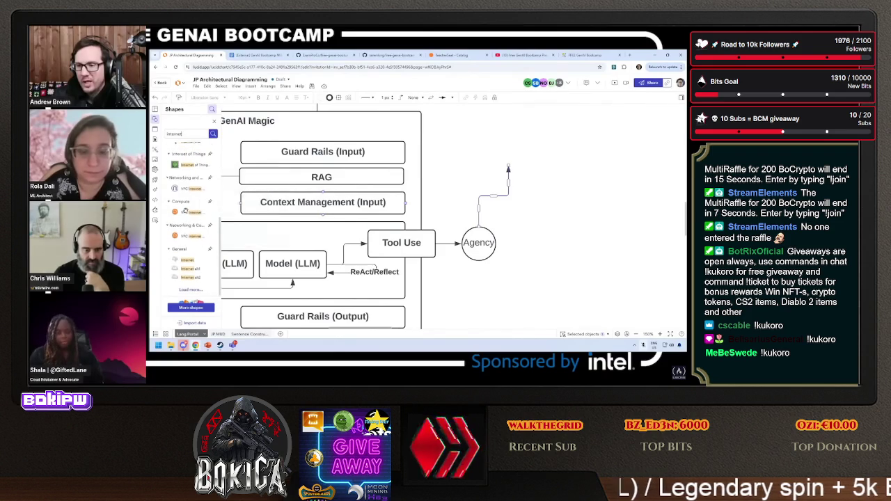
scroll(186, 209, "down", 2)
scroll(185, 210, "up", 2)
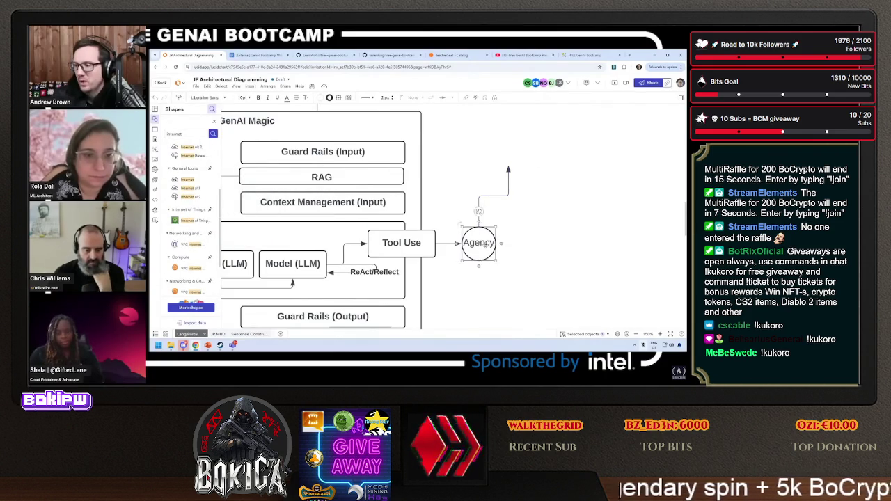
Place a 'Do Something' circle at the connector's end, then undo it so Agency ends the flow.
left_click_drag(479, 243, 504, 143)
type("Do")
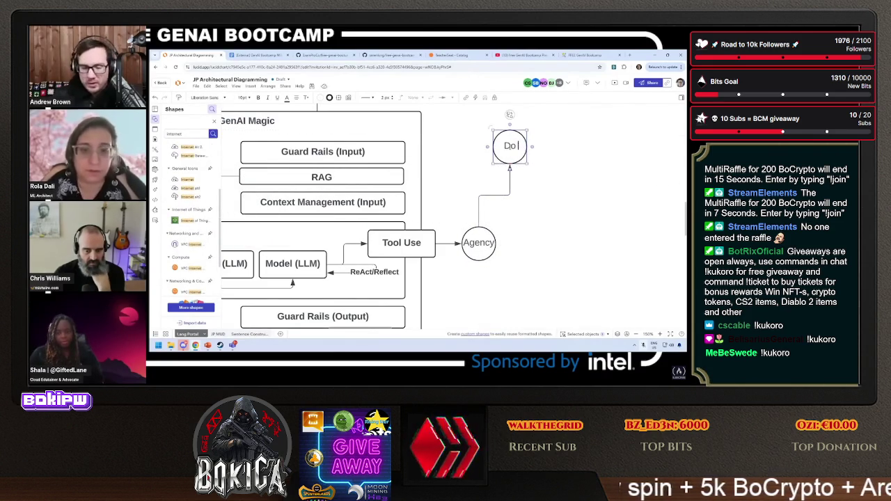
type(" Something")
left_click(426, 133)
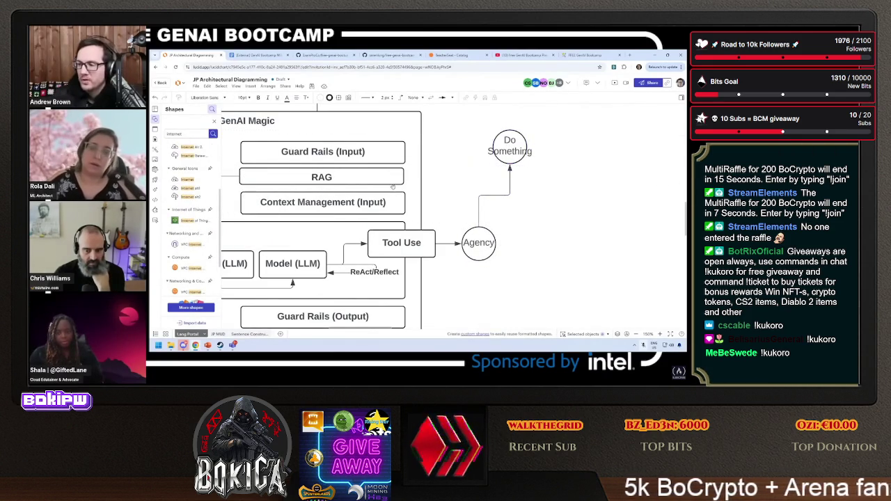
scroll(473, 154, "up", 1)
key("ctrl+z")
scroll(502, 168, "left", 2)
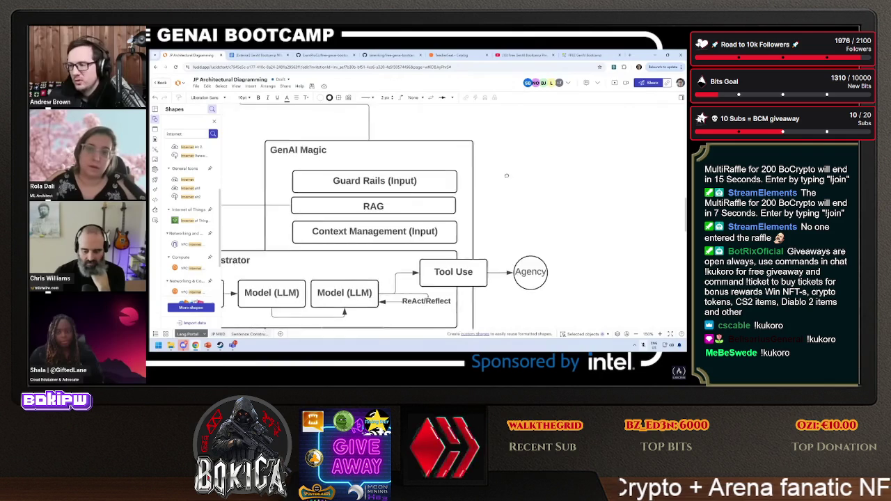
Scroll over the GenAI Magic pipeline from the three Model (LLM) boxes to the Agency circle.
scroll(530, 176, "down", 4)
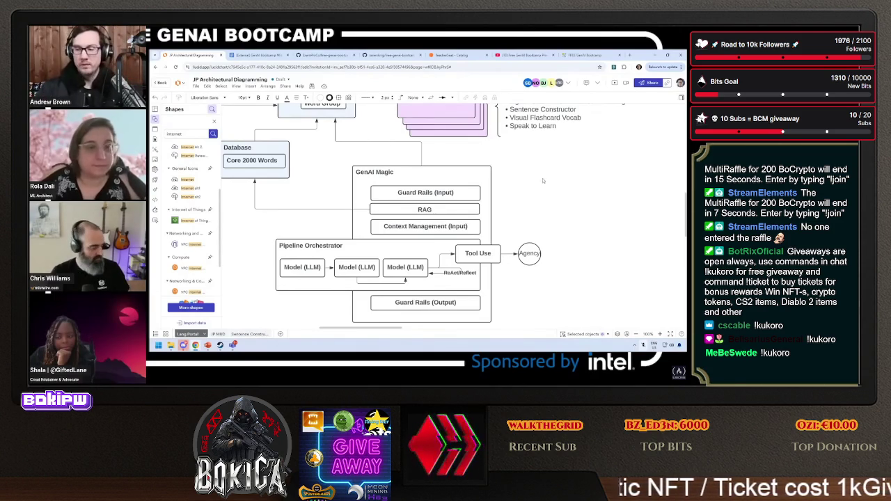
scroll(524, 177, "up", 2)
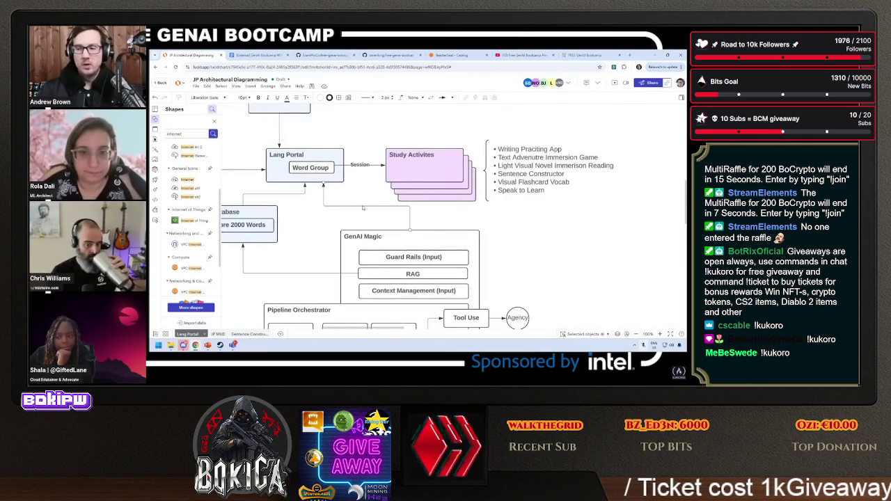
Switch to the GenAI Bootcamp Wiki and open the Architecting GenAI project page.
key("ctrl+Tab")
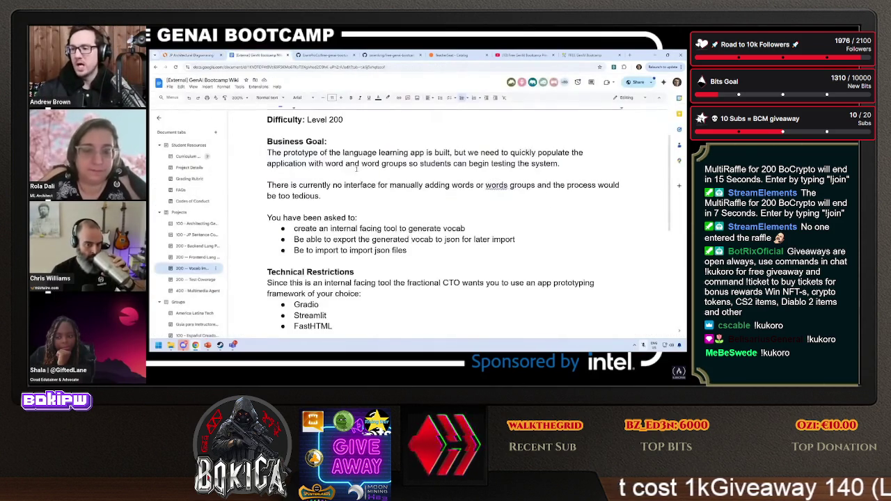
scroll(356, 177, "down", 5)
scroll(356, 176, "down", 1)
scroll(357, 181, "up", 3)
scroll(359, 185, "down", 3)
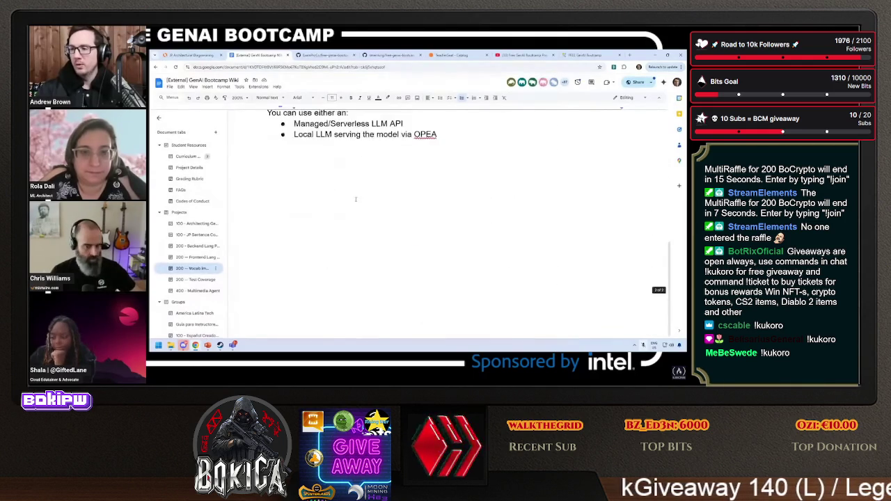
scroll(361, 192, "up", 2)
left_click(188, 223)
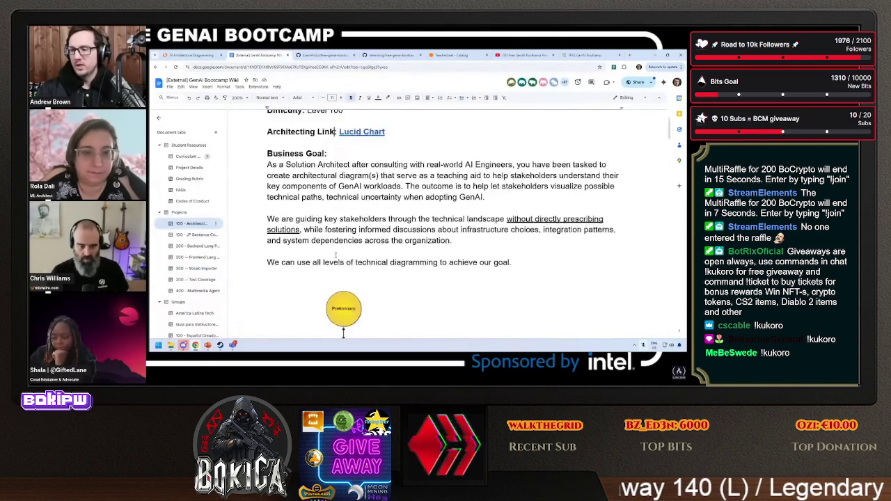
scroll(339, 244, "down", 5)
scroll(339, 244, "down", 15)
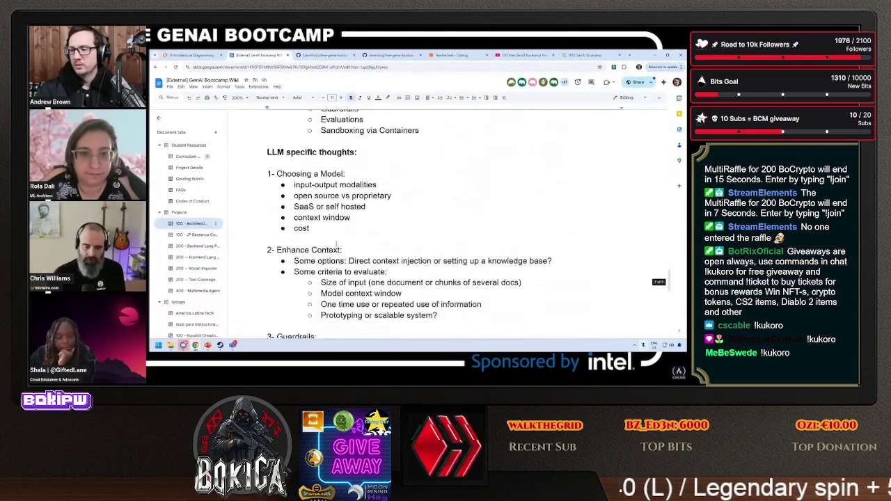
scroll(390, 287, "down", 5)
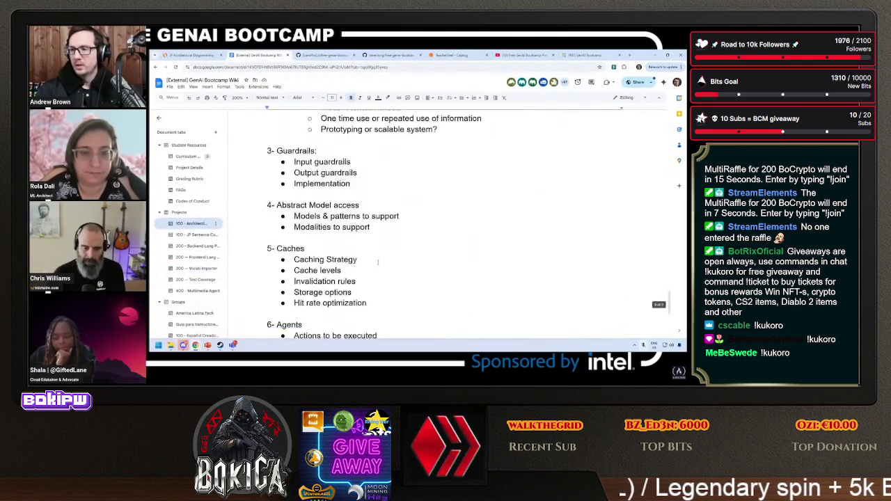
Check the Japanese Sentence Constructor page, then return to Architecting GenAI's Technical Considerations.
left_click(188, 235)
scroll(303, 221, "down", 10)
scroll(302, 221, "up", 5)
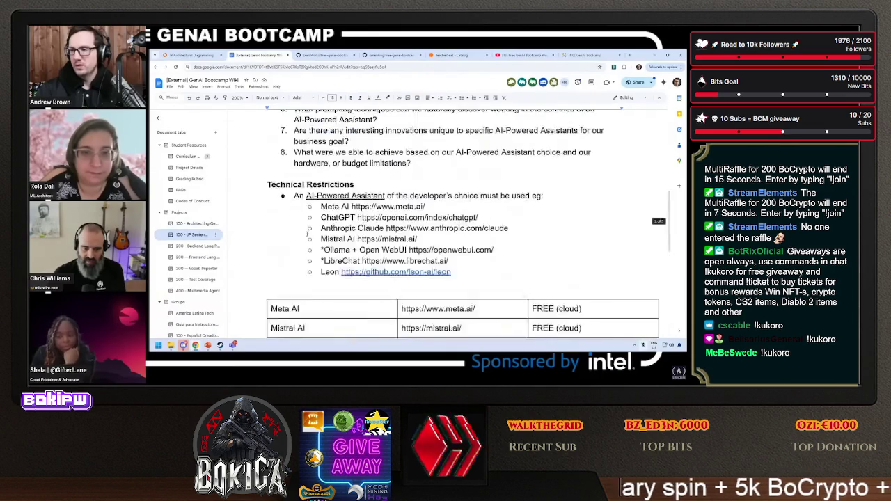
left_click(188, 224)
scroll(353, 238, "up", 3)
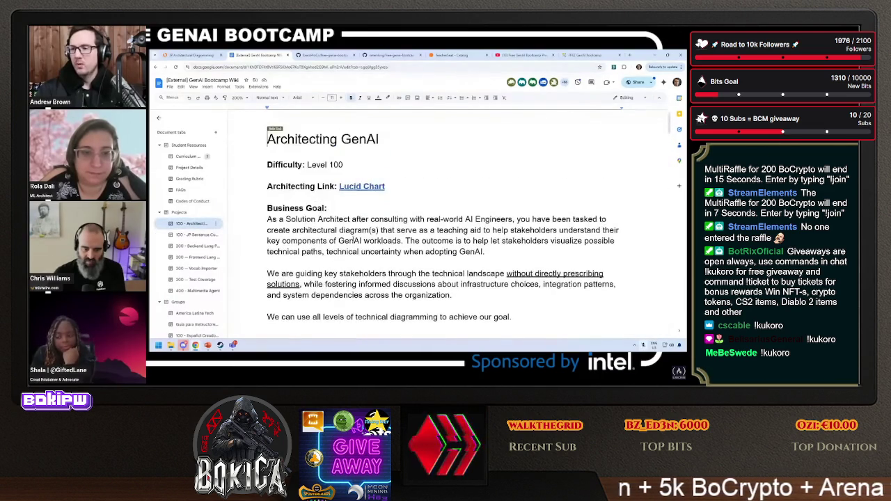
scroll(354, 238, "down", 5)
scroll(354, 237, "down", 4)
scroll(355, 238, "down", 1)
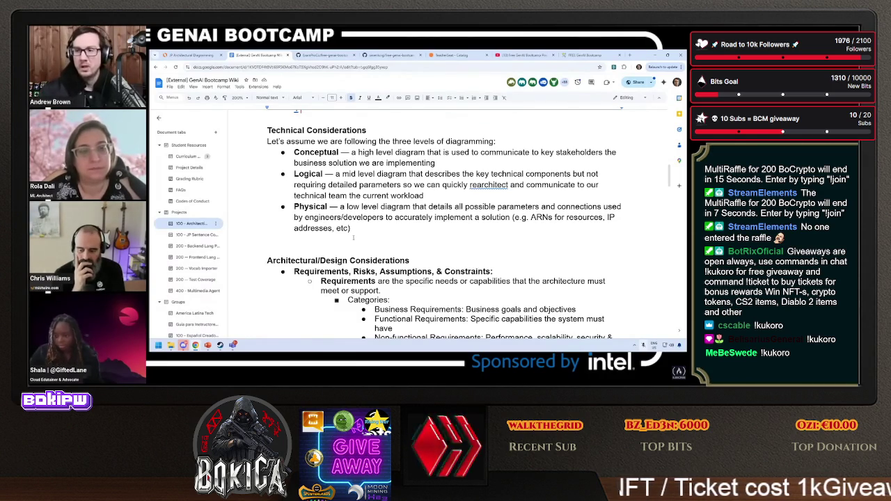
Return to the JP Architectural Diagramming diagram, pan the conceptual layout, and close the live chat popout.
left_click(199, 53)
scroll(316, 180, "down", 2)
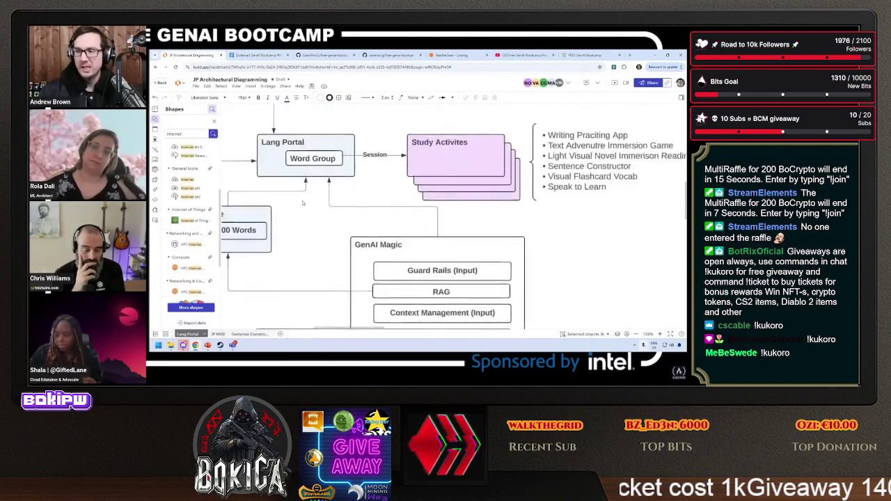
scroll(317, 180, "down", 2)
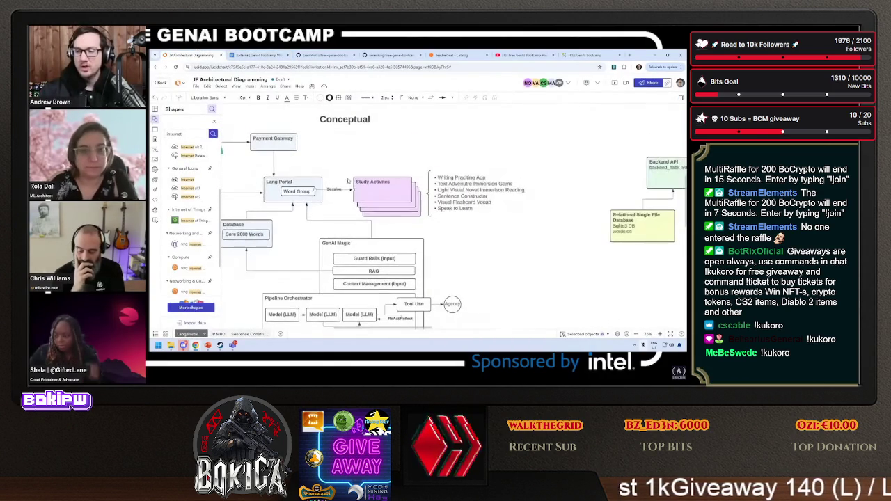
scroll(291, 237, "left", 3)
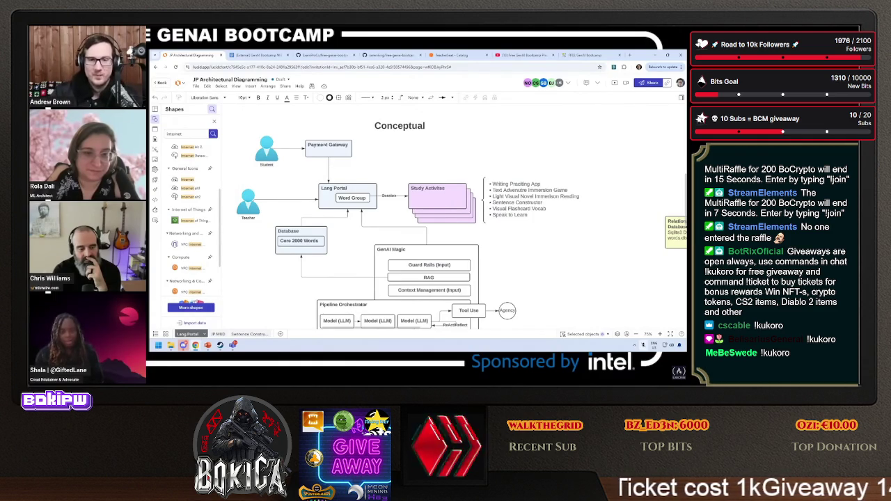
mouse_move(150, 77)
left_mouse_down()
mouse_move(245, 77)
mouse_move(216, 73)
left_mouse_up()
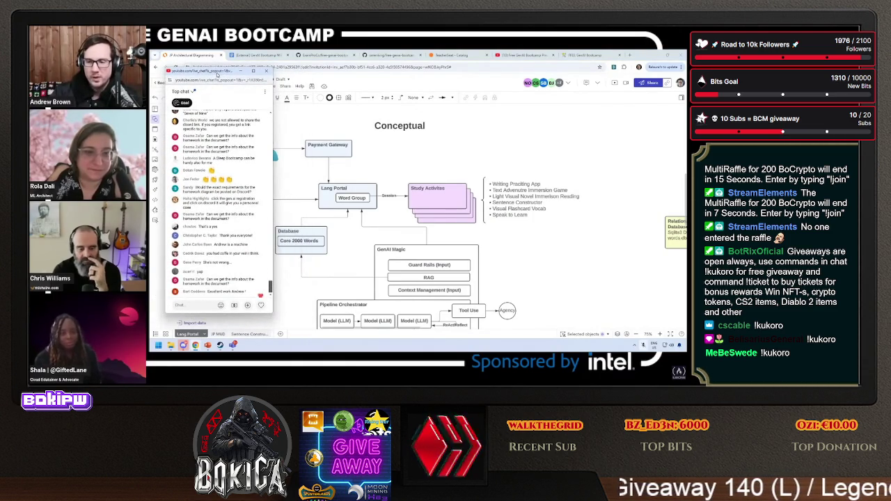
left_click(266, 70)
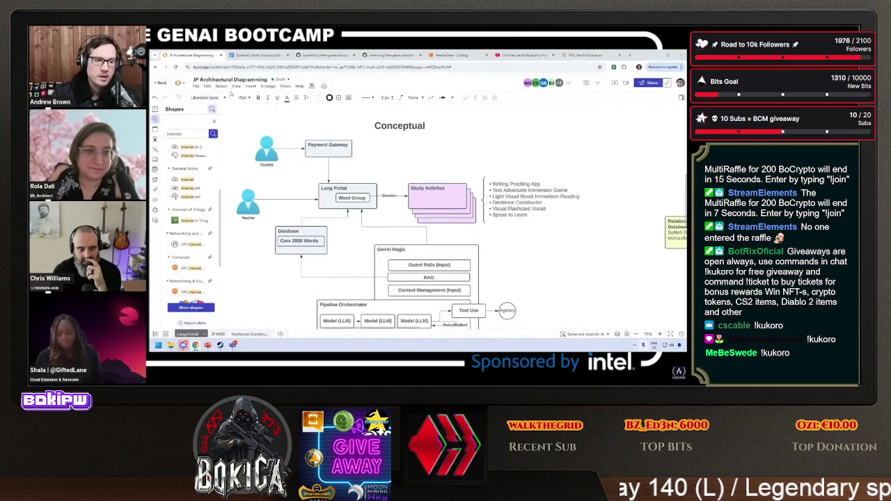
Review the Japanese Sentence Constructor page's AI tools table, reopen Architecting GenAI, then return to Lucidchart.
left_click(243, 58)
scroll(296, 220, "down", 8)
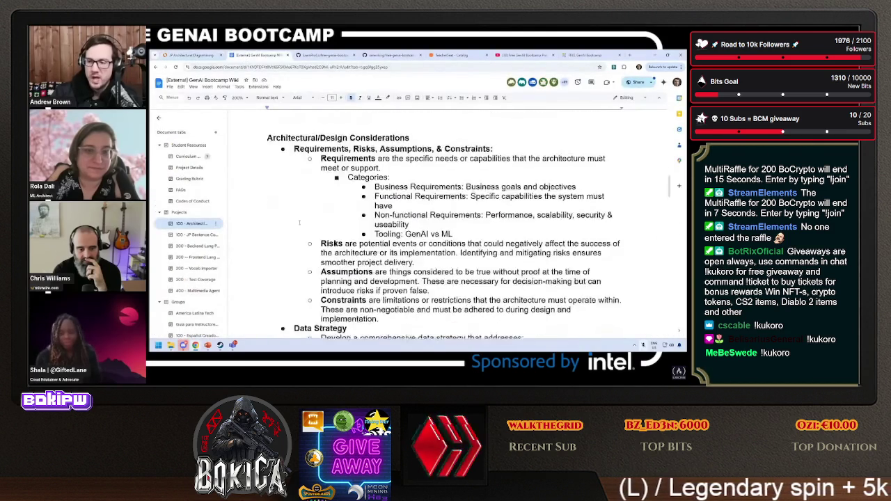
scroll(296, 220, "down", 10)
left_click(192, 235)
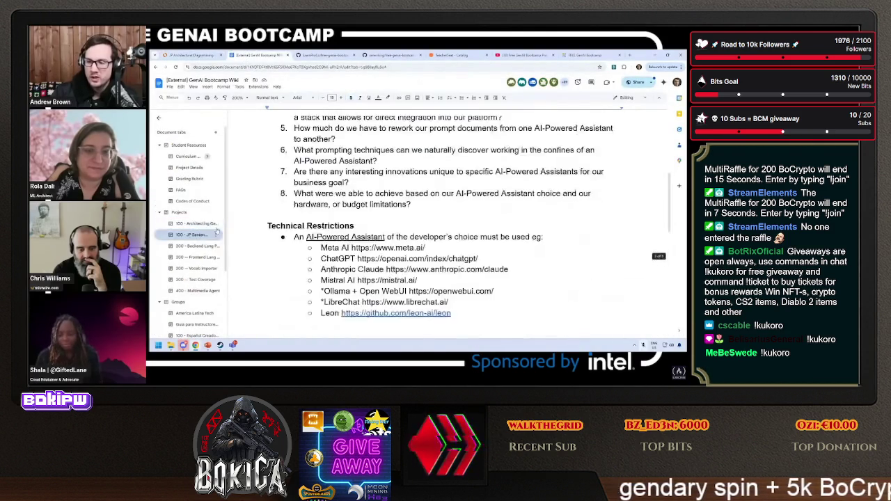
scroll(323, 204, "down", 3)
scroll(341, 244, "up", 3)
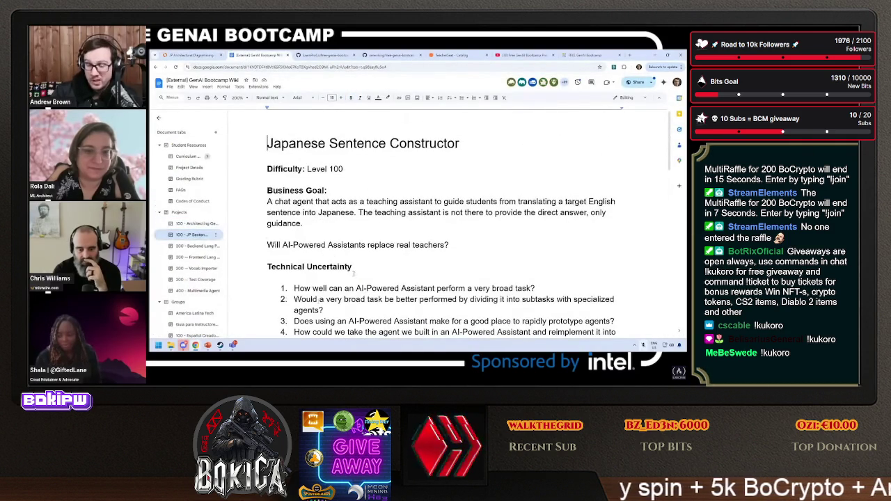
scroll(292, 251, "down", 10)
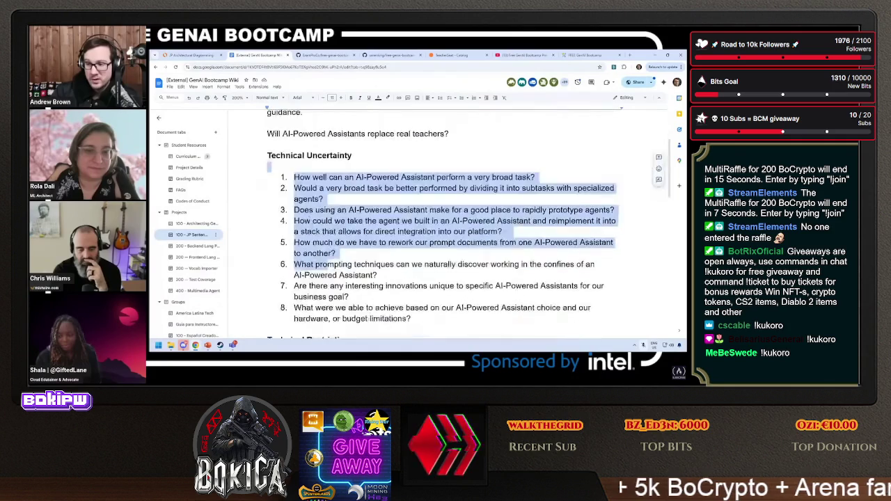
scroll(307, 208, "up", 1)
scroll(279, 230, "down", 3)
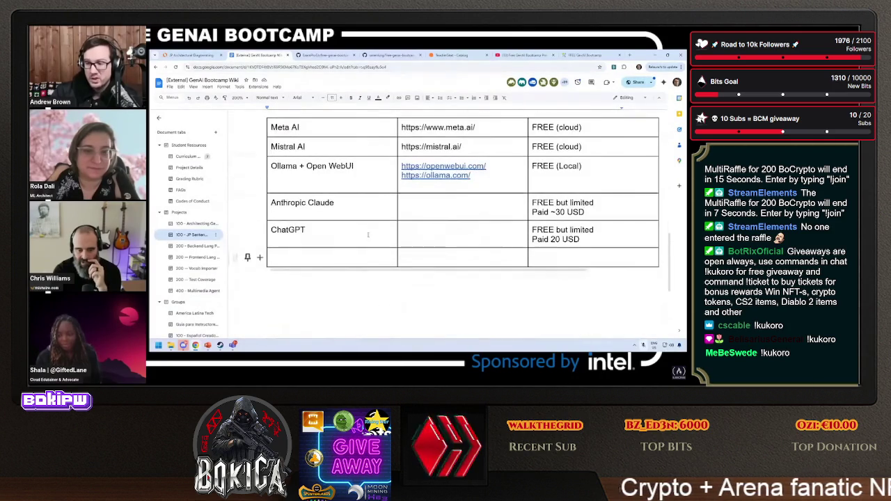
left_click(198, 224)
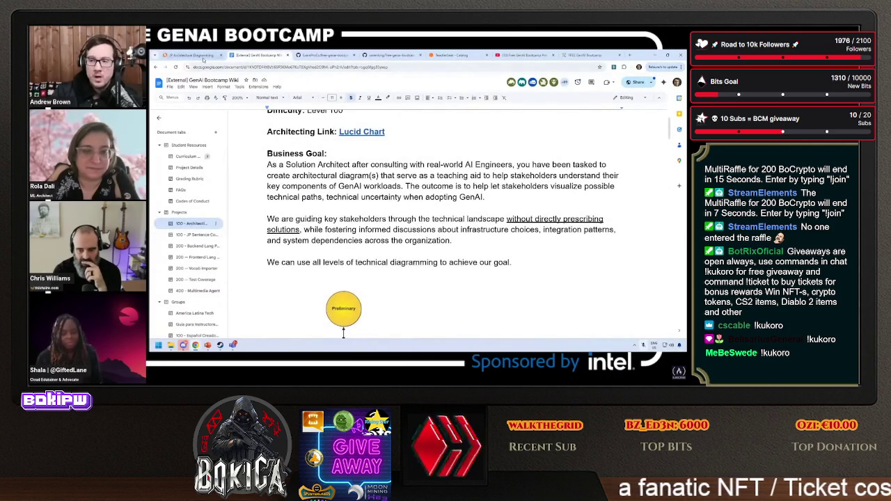
key("ctrl+1")
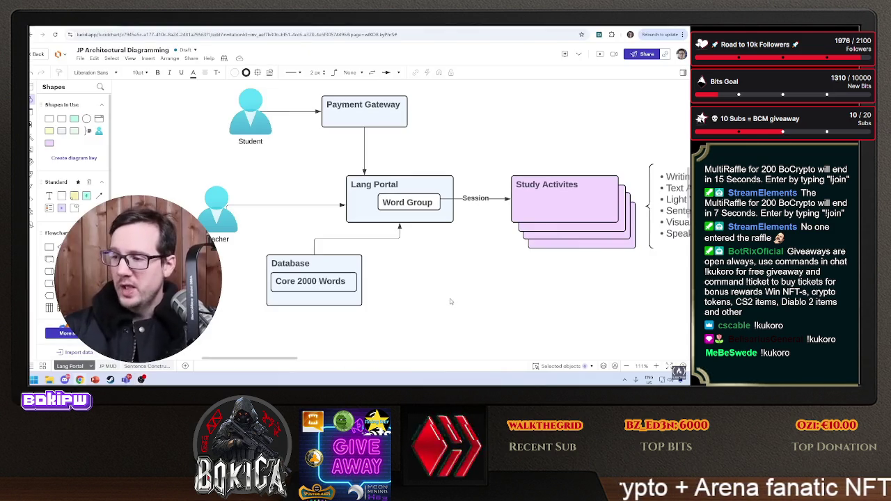
Scroll around the canvas to view the full Lang Portal conceptual diagram.
scroll(444, 296, "down", 4)
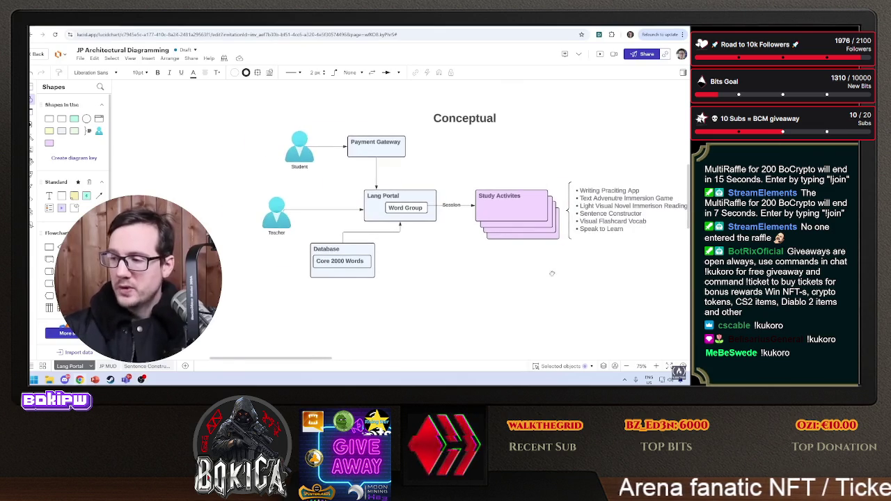
scroll(551, 272, "right", 3)
scroll(550, 272, "down", 1)
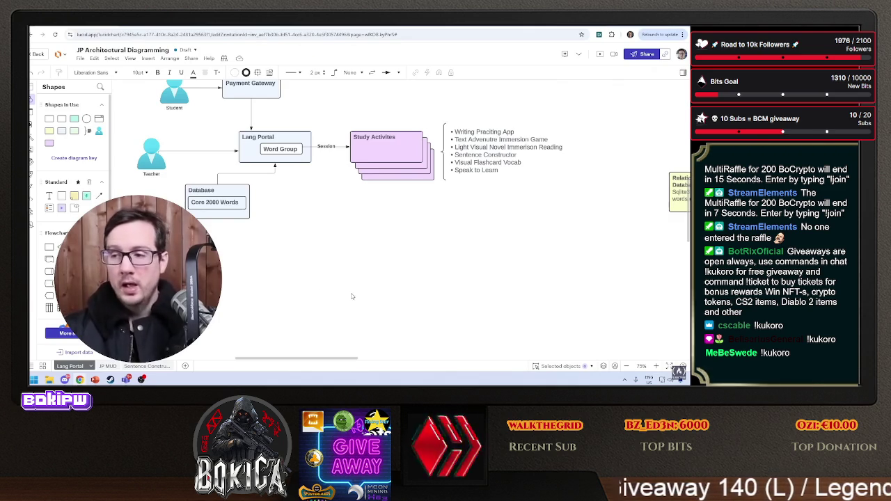
scroll(202, 116, "up", 2)
scroll(202, 117, "left", 2)
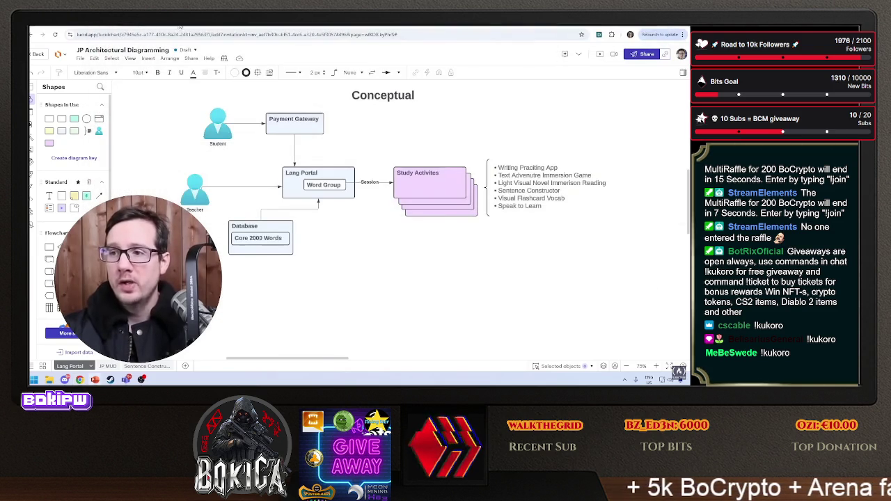
Scroll through the wiki's Technical Considerations notes, then go back to the Lucidchart diagram.
key("ctrl+Tab")
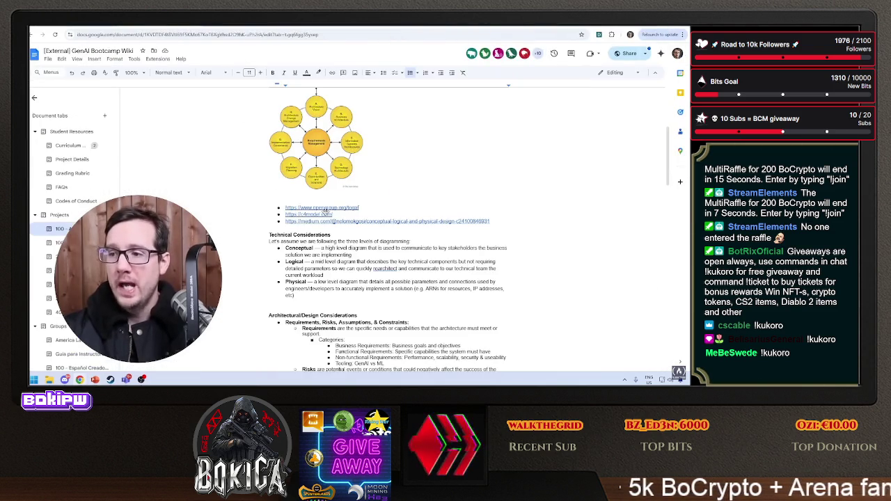
scroll(336, 167, "down", 3)
scroll(380, 172, "down", 4)
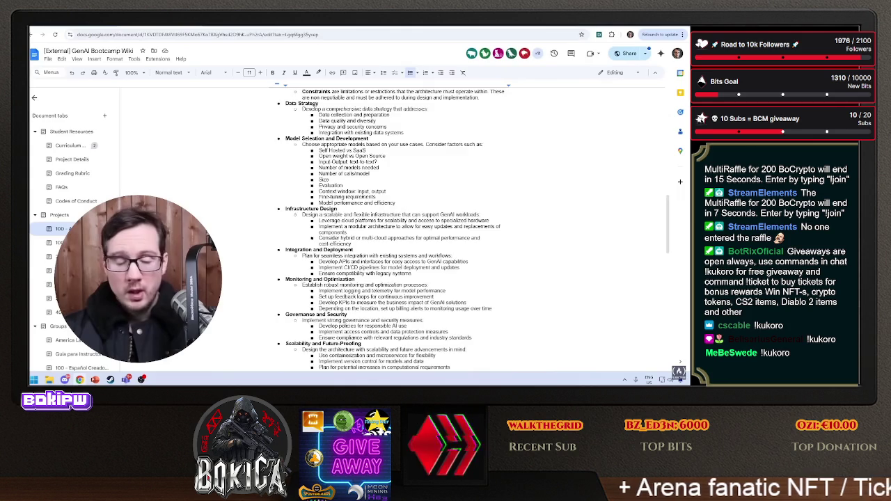
scroll(331, 179, "down", 15)
scroll(331, 179, "up", 20)
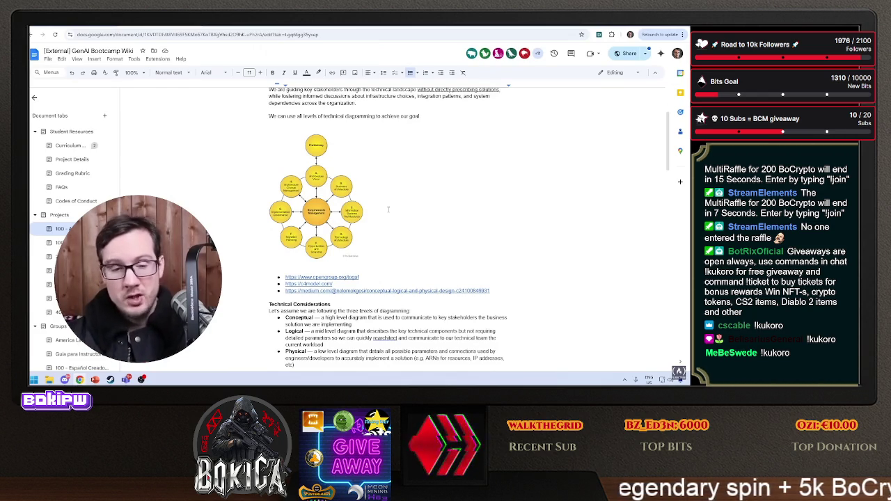
scroll(388, 208, "down", 10)
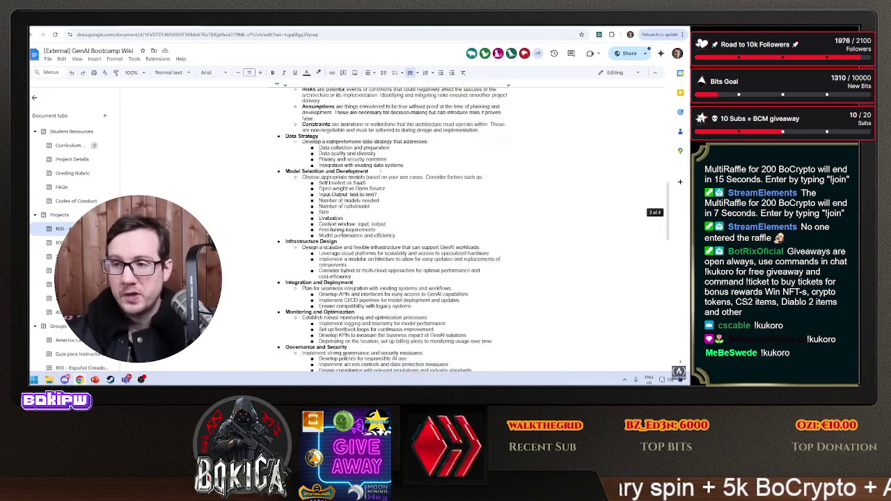
left_click(89, 27)
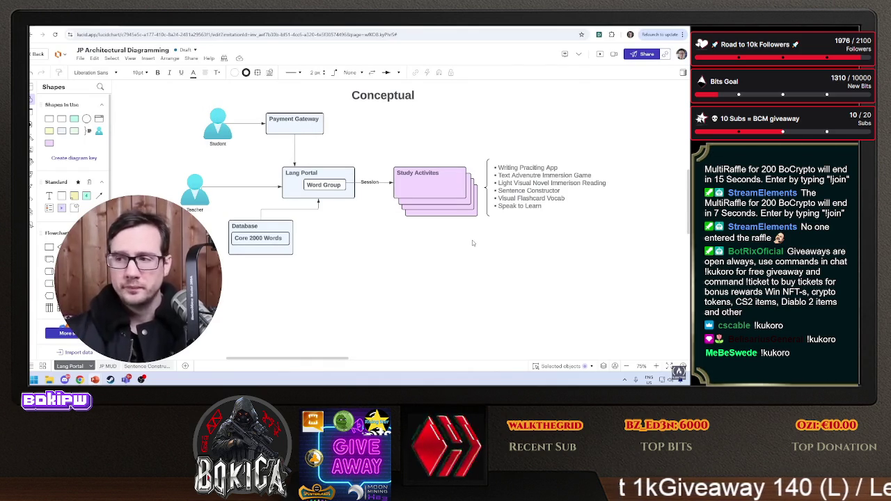
Add a thin 'Study Activity (Sentence Constructor)' box below the diagram with its label aligned top-left.
double_click(421, 253)
scroll(421, 251, "down", 1)
scroll(421, 251, "right", 2)
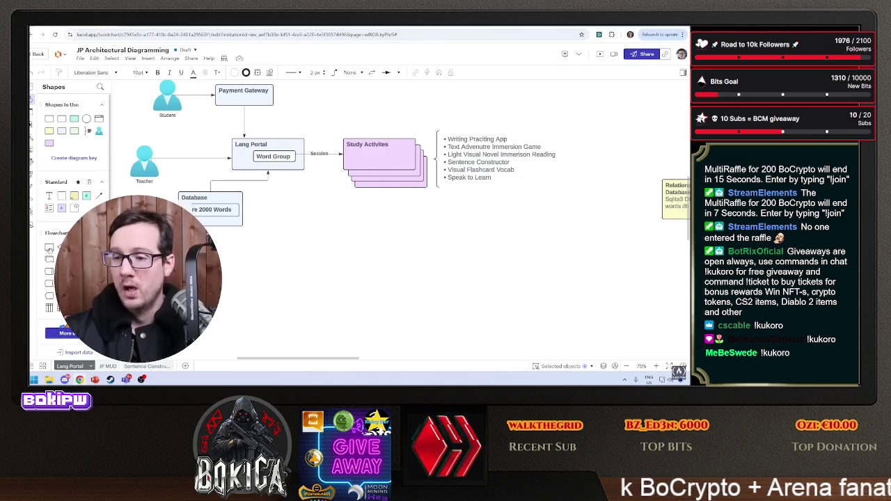
mouse_move(283, 214)
left_mouse_down()
mouse_move(318, 255)
mouse_move(324, 249)
mouse_move(468, 324)
left_mouse_up()
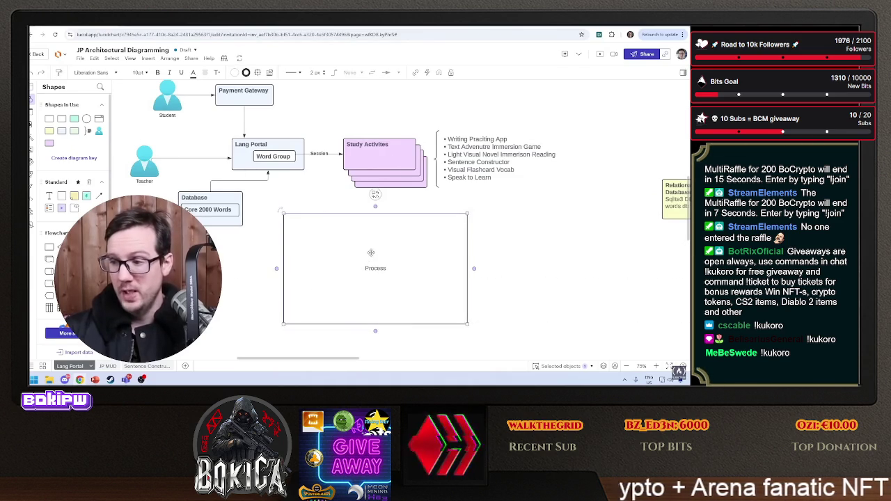
double_click(375, 268)
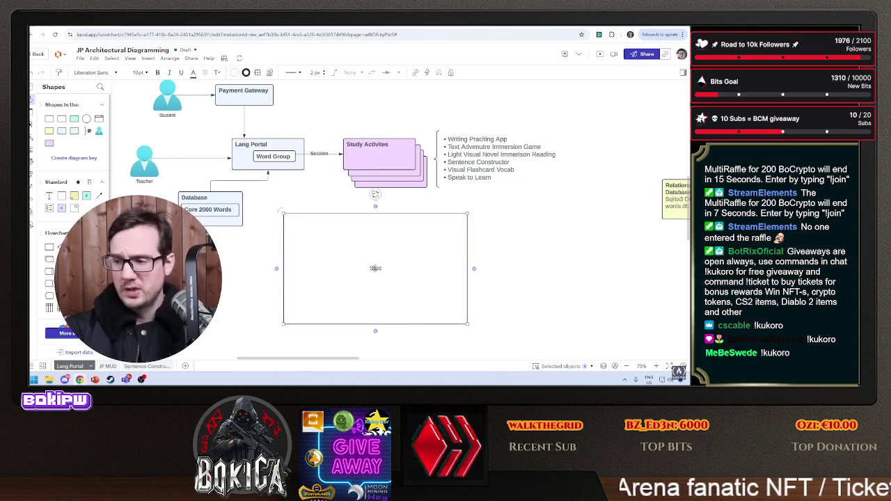
type("y Activity (Se")
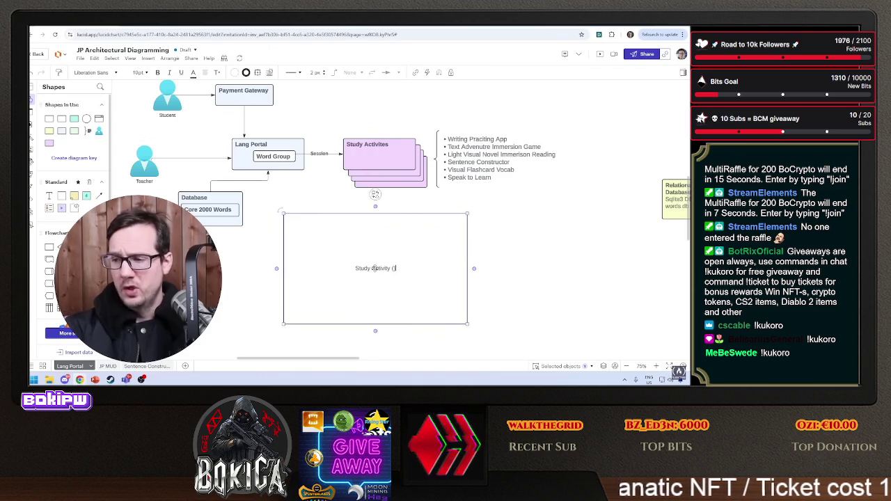
type("ntence Constructor)")
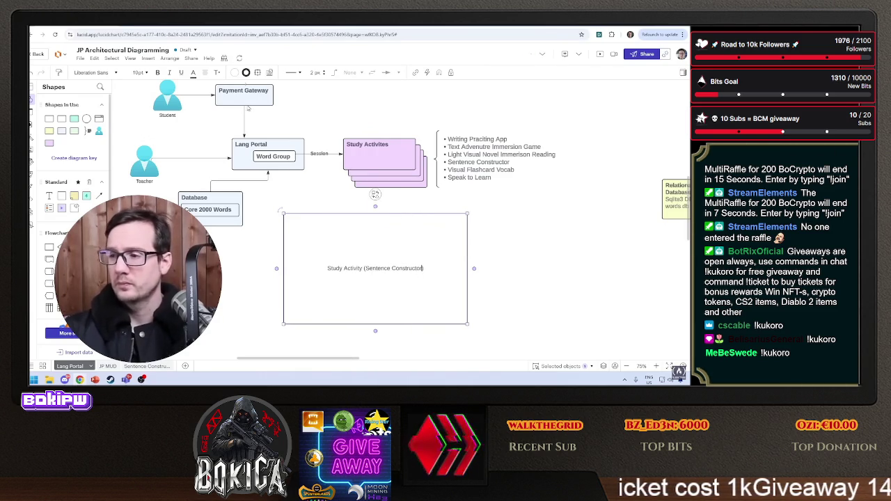
left_click(204, 72)
left_click(192, 93)
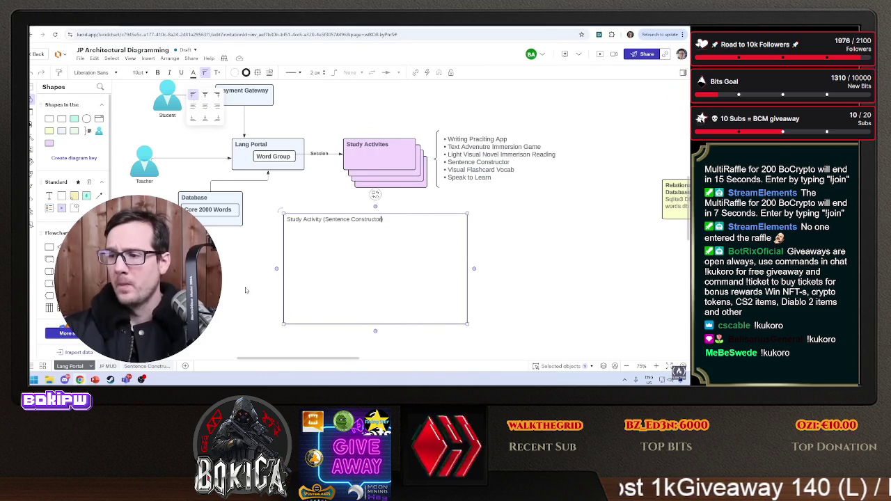
left_click_drag(467, 324, 451, 230)
left_click_drag(362, 220, 373, 214)
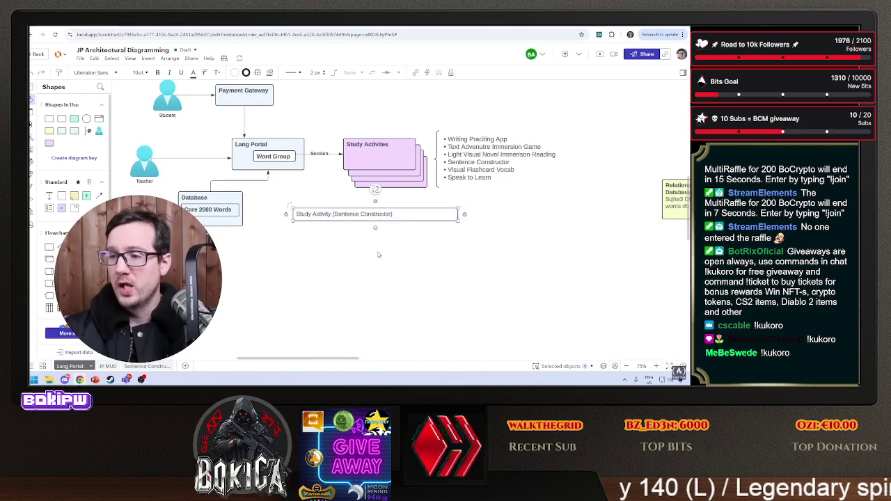
Add a 'Model API' rectangle with top-left text and a Generation pill shape inside it.
left_click_drag(49, 247, 354, 262)
type("Model API")
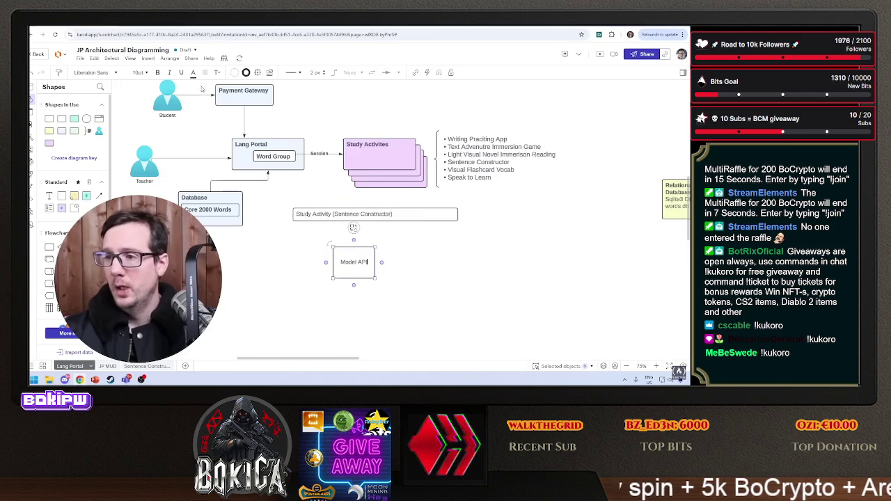
left_click(204, 73)
left_click(193, 95)
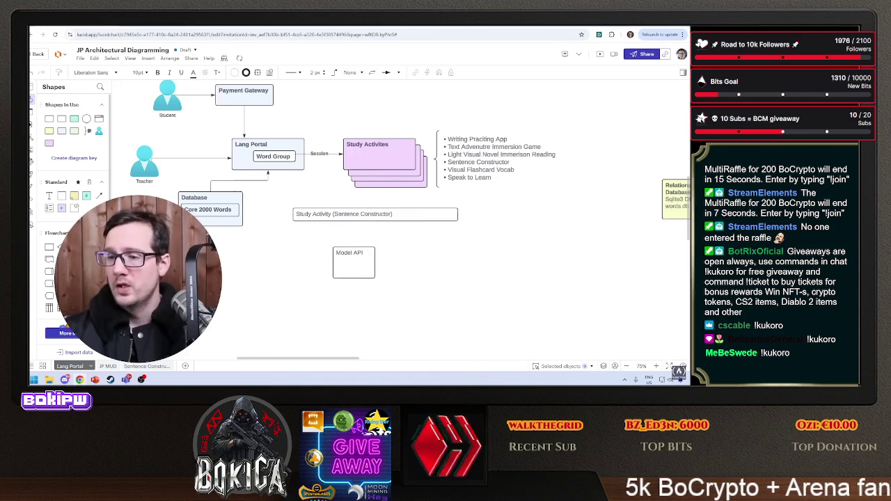
mouse_move(61, 259)
left_mouse_down()
mouse_move(280, 289)
mouse_move(351, 264)
mouse_move(382, 279)
left_mouse_up()
type("Generation")
left_click(371, 277)
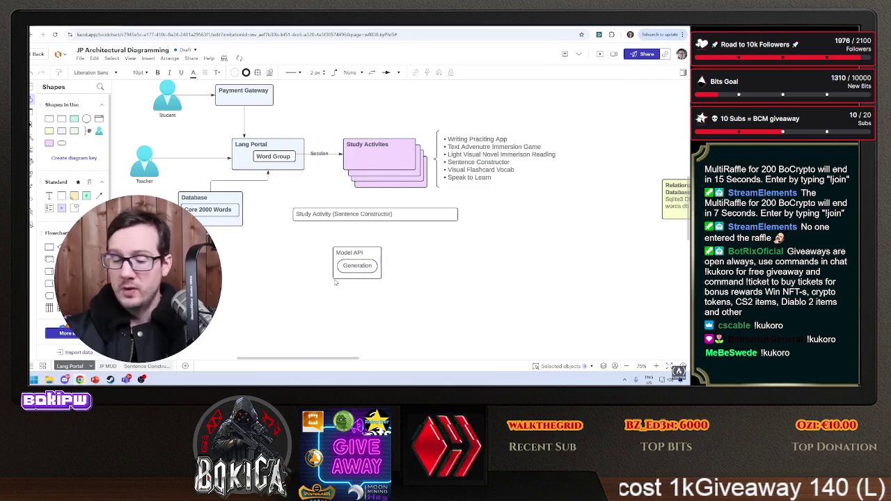
scroll(336, 283, "up", 3, "ctrl")
scroll(336, 283, "up", 2, "ctrl")
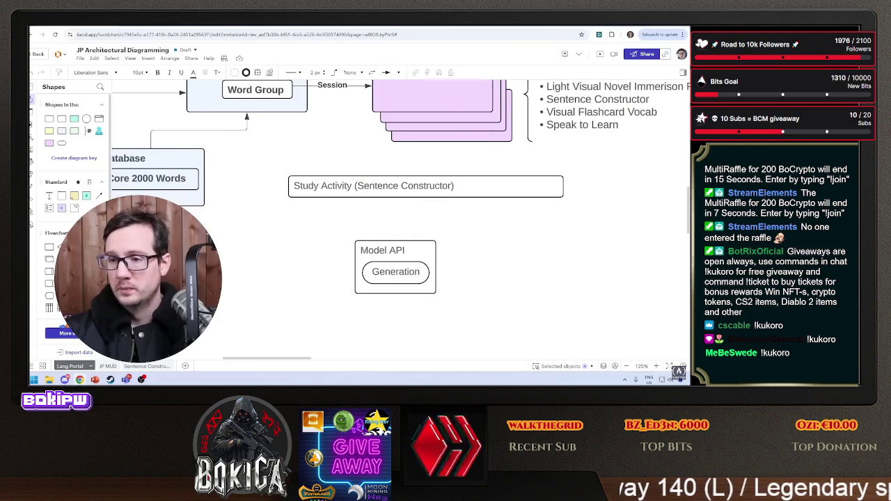
Add a person figure labelled 'User' to the left of Model API.
left_click_drag(99, 130, 247, 259)
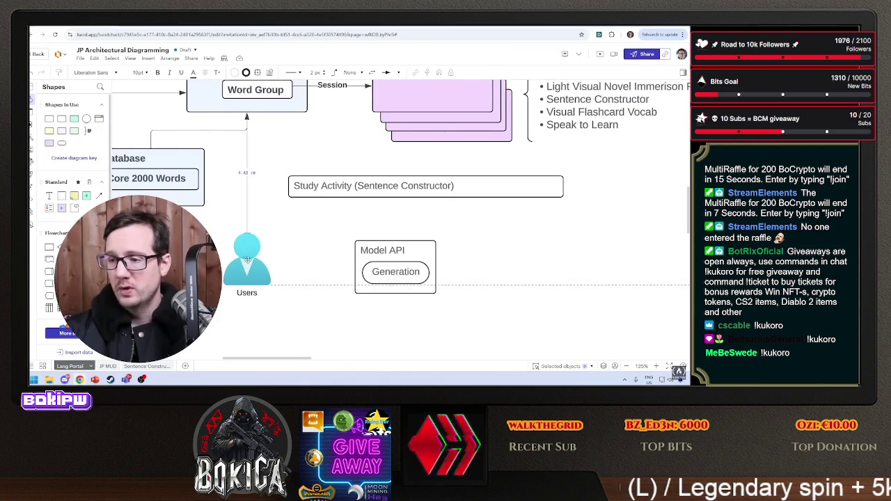
double_click(255, 294)
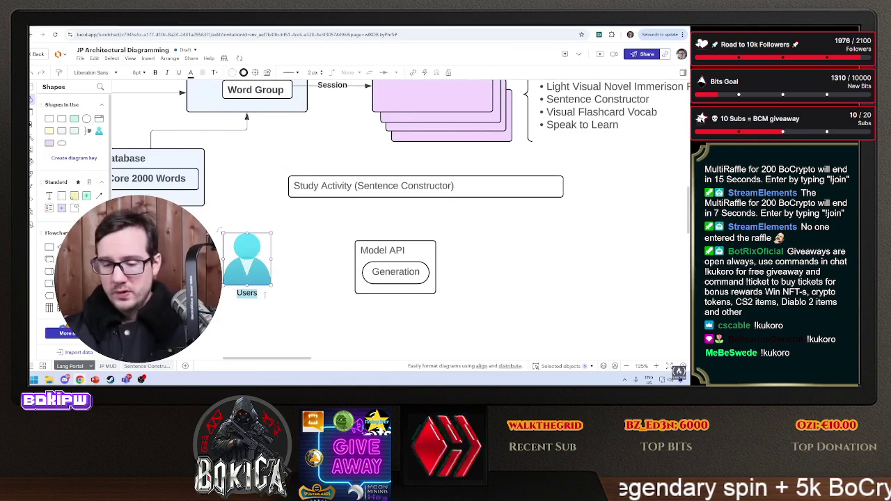
key("BackSpace")
left_click(305, 282)
Delete Payment Gateway and its connector, rerouting Student's arrow straight into Lang Portal.
scroll(305, 282, "up", 4)
scroll(305, 282, "left", 4)
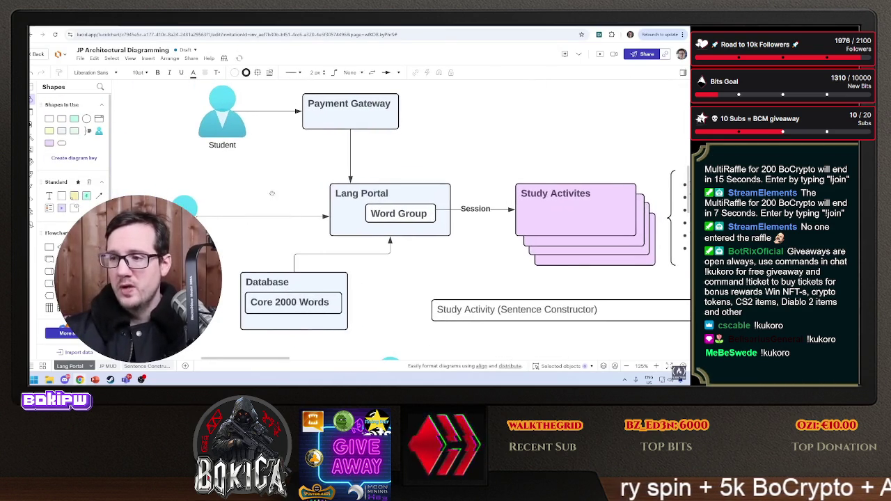
left_click(326, 126)
key("Delete")
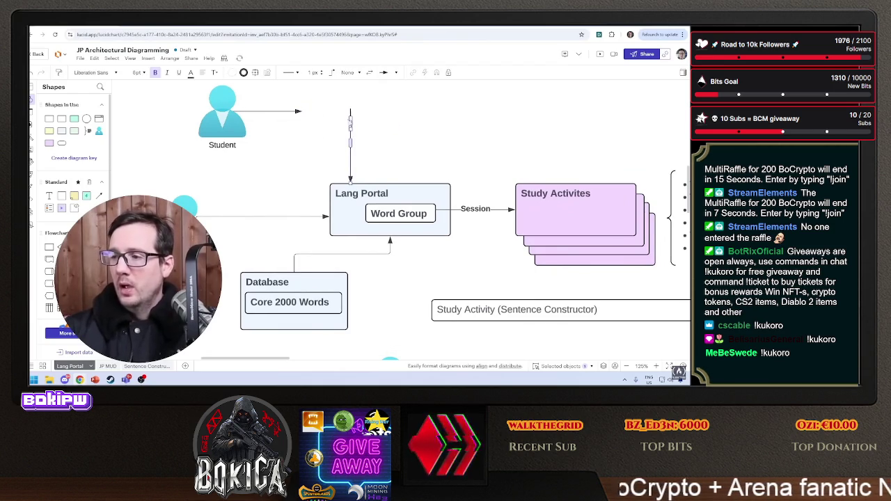
left_click(353, 136)
left_click(351, 136)
key("Delete")
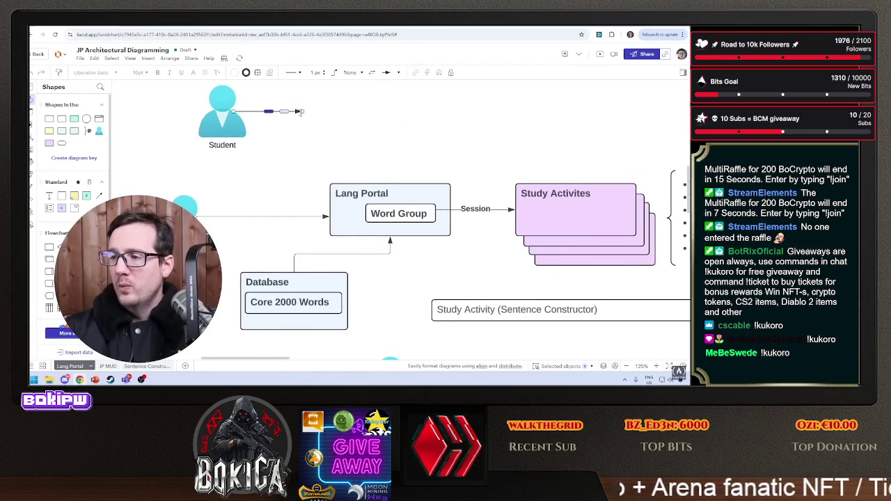
mouse_move(298, 112)
left_mouse_down()
mouse_move(332, 125)
mouse_move(353, 182)
left_mouse_up()
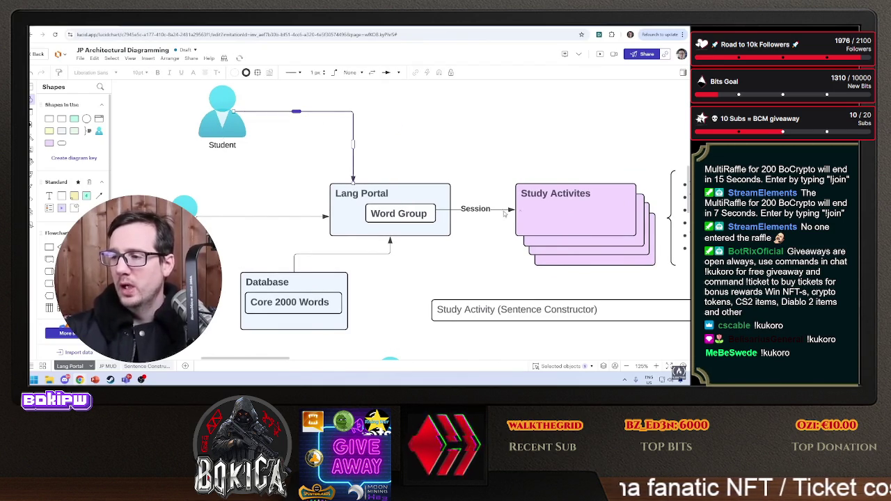
Connect User to Model API with a 'Query' arrow and a returning 'Response' arrow.
scroll(493, 241, "down", 1)
scroll(493, 241, "right", 2)
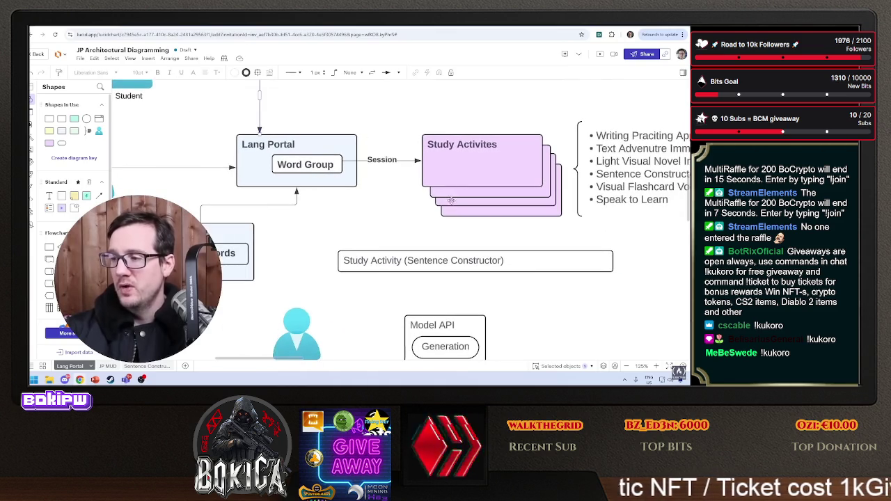
scroll(369, 217, "down", 2)
scroll(307, 275, "right", 1)
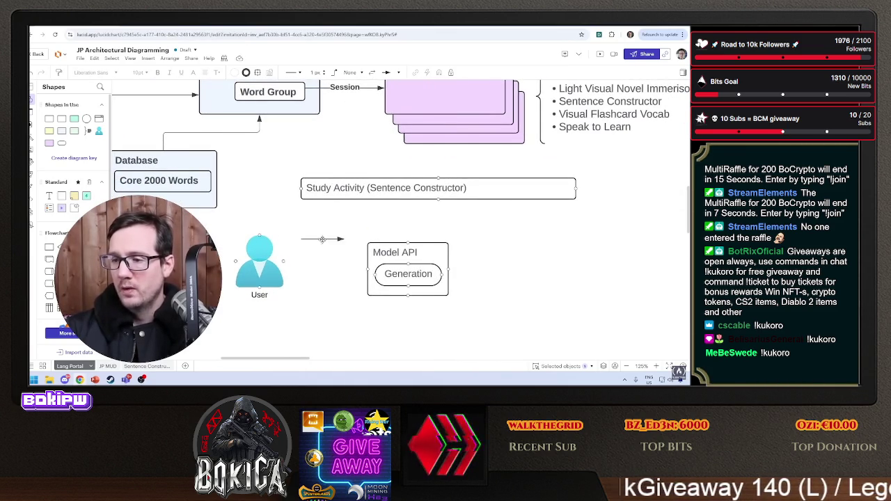
left_click_drag(283, 261, 342, 253)
left_click(338, 275)
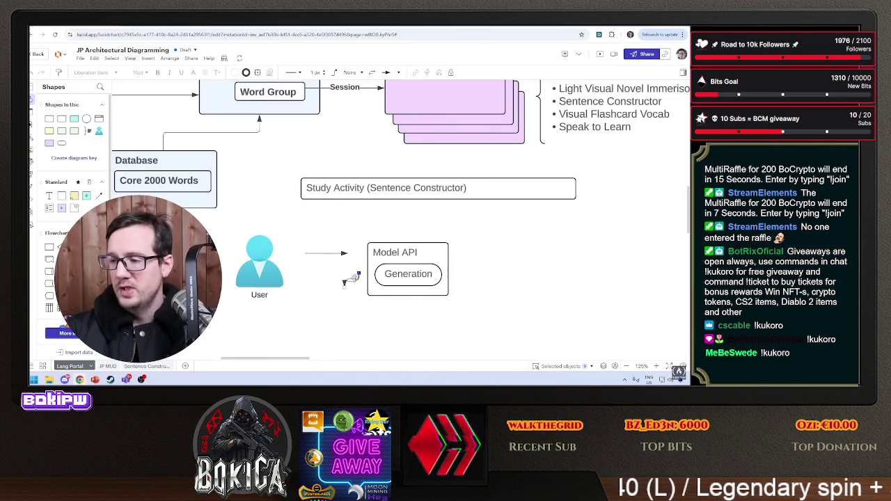
left_click_drag(345, 284, 304, 284)
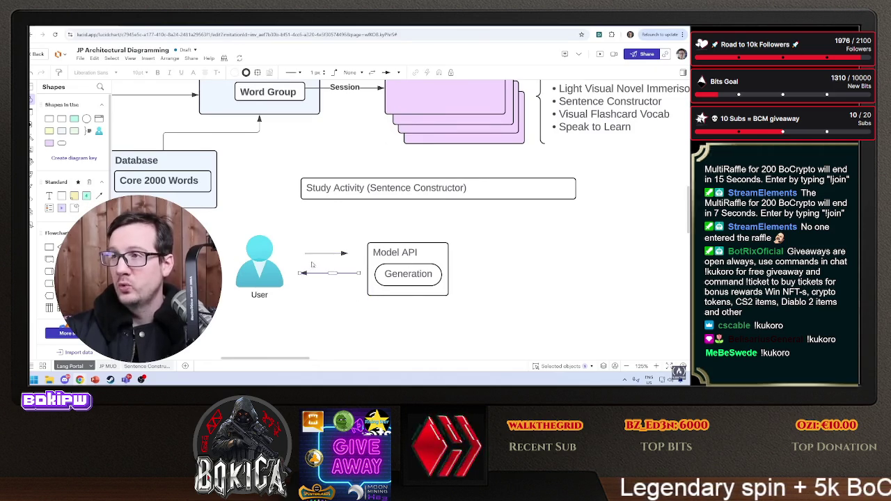
double_click(321, 254)
type("Query")
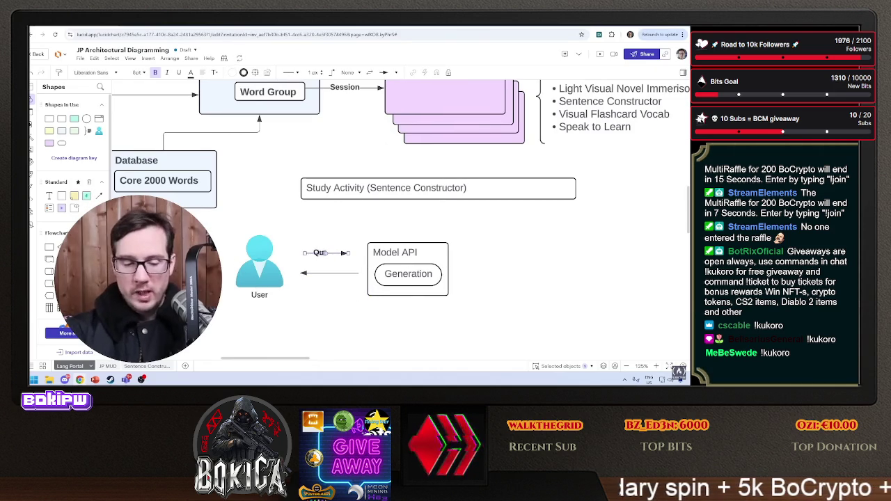
double_click(329, 273)
type("Response")
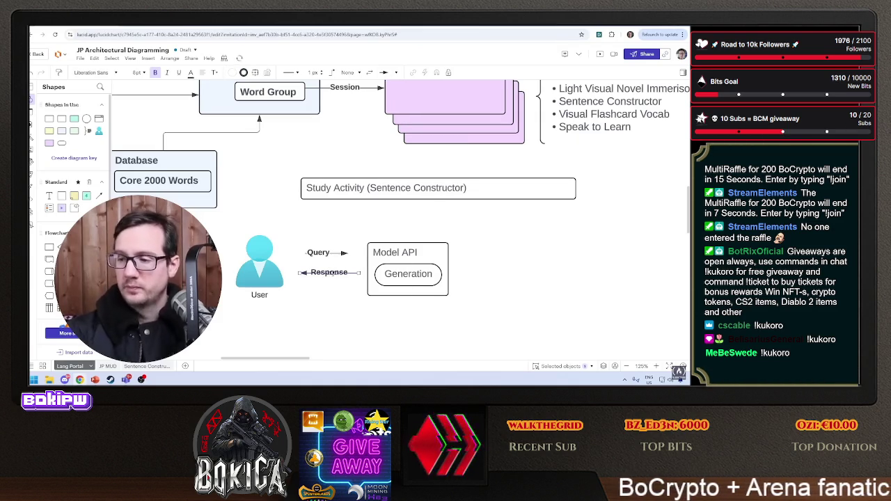
left_click(328, 325)
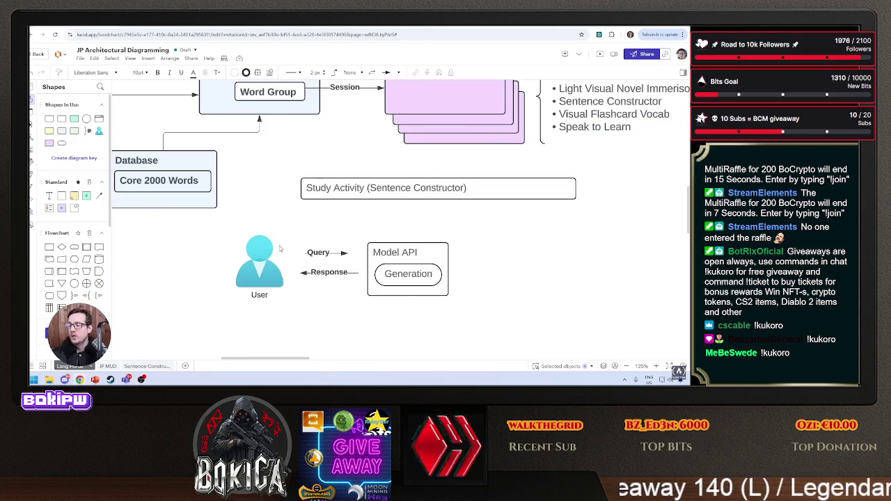
Move the User figure further left and reattach the Query and Response arrows to it.
left_click_drag(689, 97, 490, 96)
left_click(602, 84)
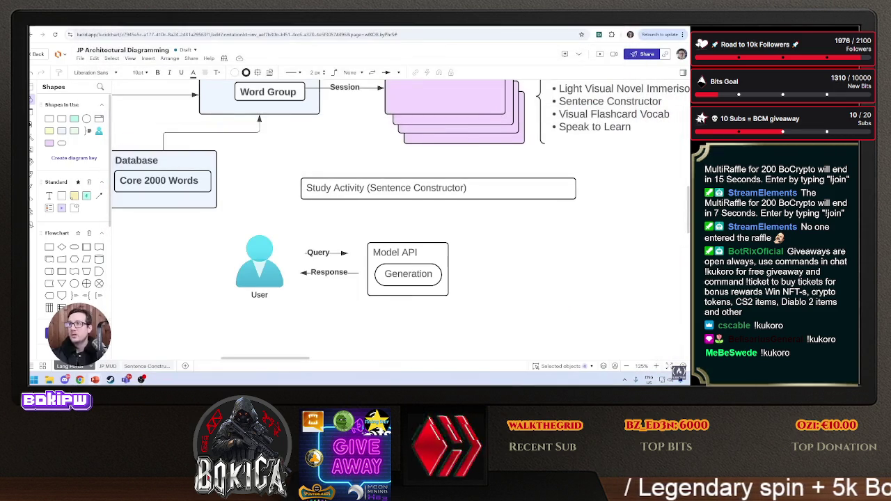
left_click_drag(253, 288, 170, 288)
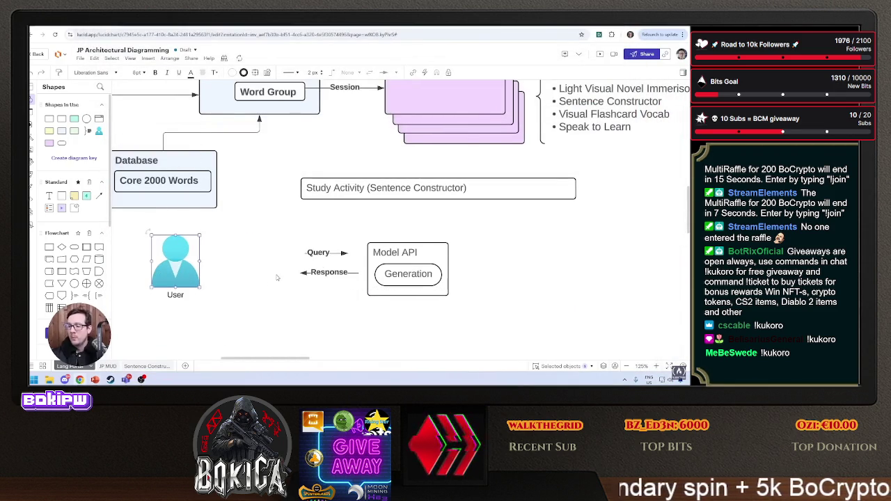
left_click(325, 253)
left_click_drag(305, 252, 222, 253)
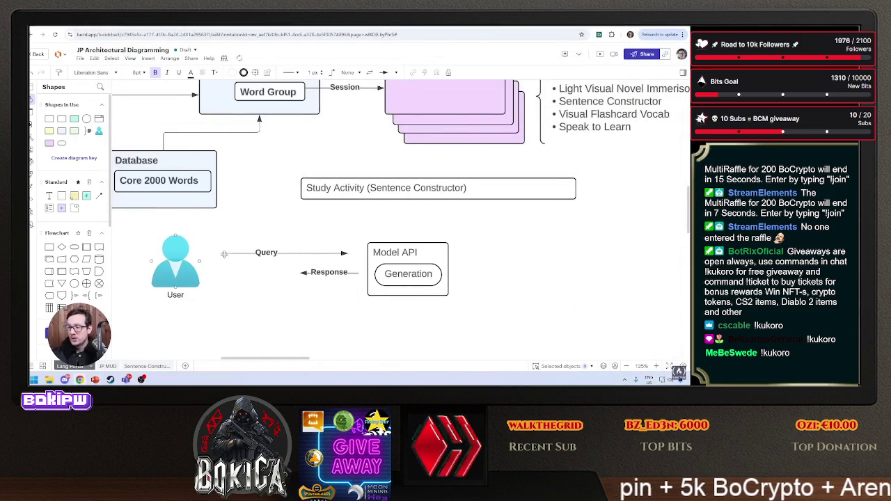
left_click(300, 272)
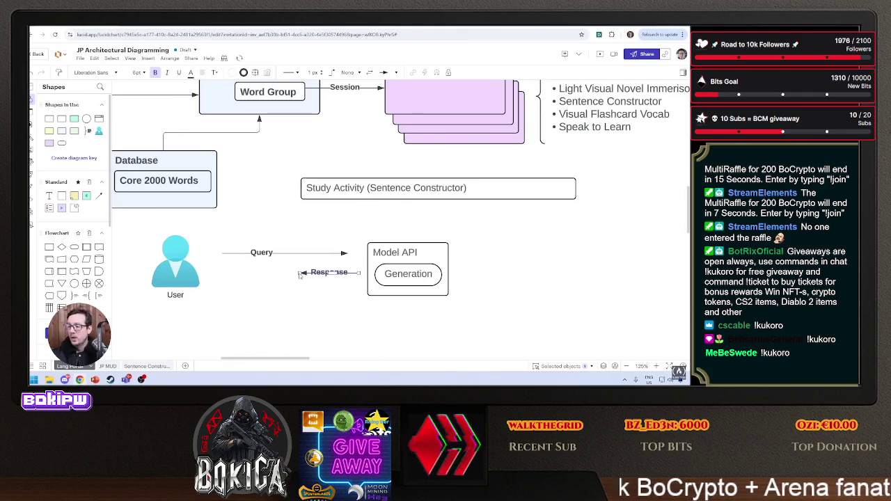
left_click_drag(300, 274, 244, 272)
Shift Model API right and insert a RAG process box between the arrows and Model API.
scroll(255, 287, "right", 4)
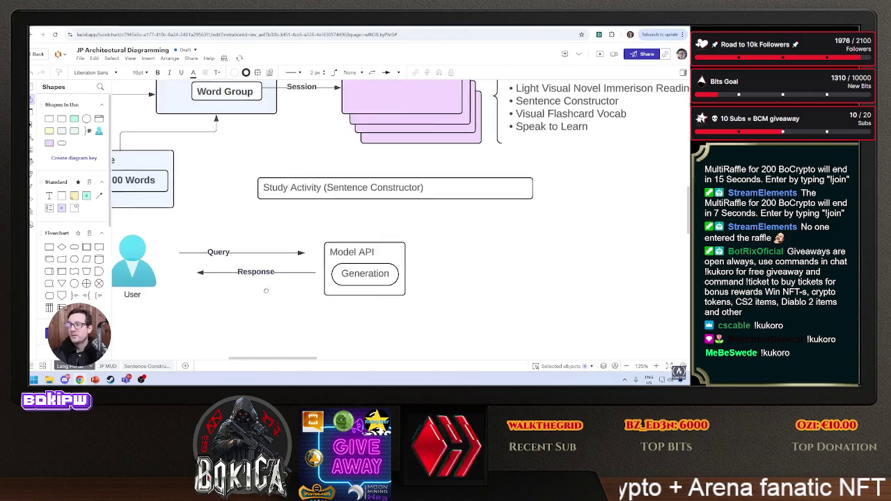
left_click(344, 250)
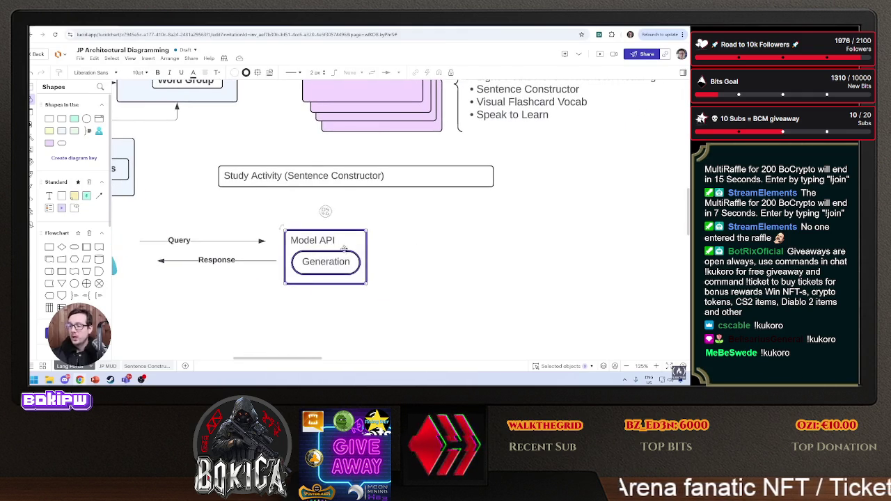
left_click_drag(344, 251, 445, 251)
left_click(140, 280)
mouse_move(55, 255)
left_mouse_down()
mouse_move(369, 273)
mouse_move(360, 276)
mouse_move(335, 240)
mouse_move(347, 248)
mouse_move(298, 246)
left_mouse_up()
type("RAG")
Move User, RAG and Model API lower and place a Database cylinder above RAG.
scroll(300, 300, "left", 5)
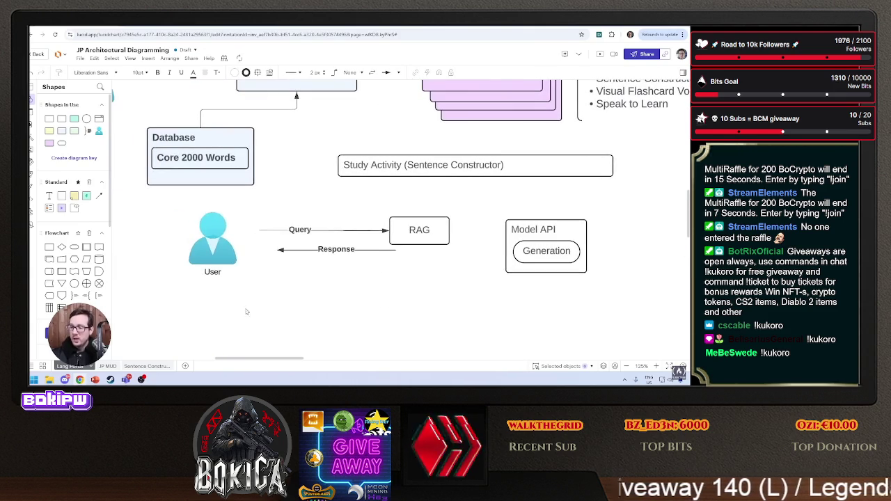
mouse_move(202, 322)
left_mouse_down()
mouse_move(571, 233)
mouse_move(547, 307)
left_mouse_up()
left_click(137, 255)
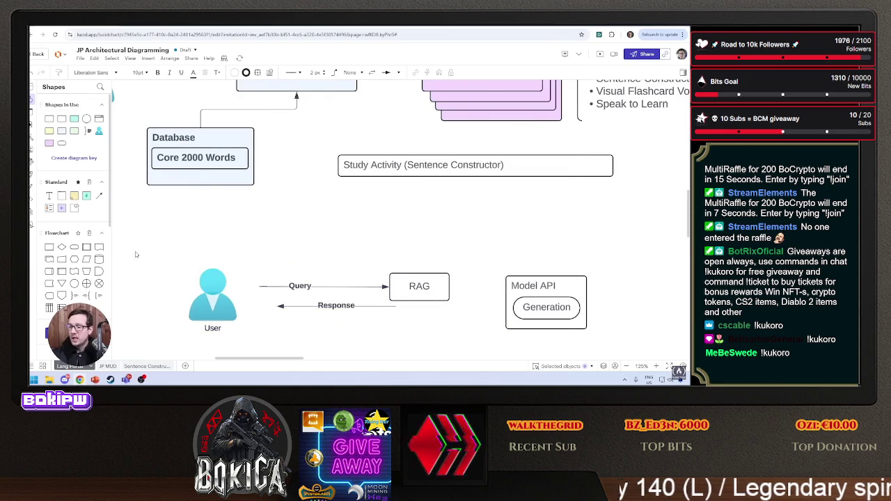
mouse_move(99, 259)
left_mouse_down()
mouse_move(154, 257)
mouse_move(376, 189)
mouse_move(433, 234)
left_mouse_up()
left_click(505, 232)
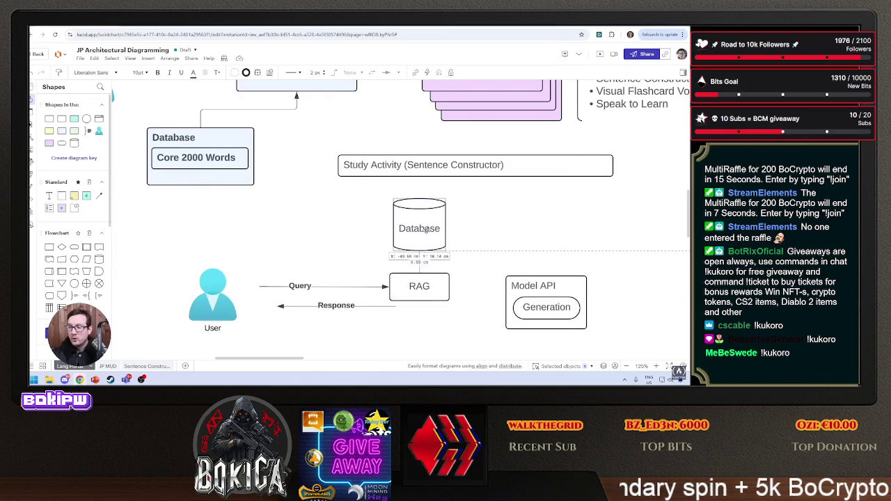
Add an Internet cloud beside the Database cylinder and label it 'Internet'.
left_click(99, 87)
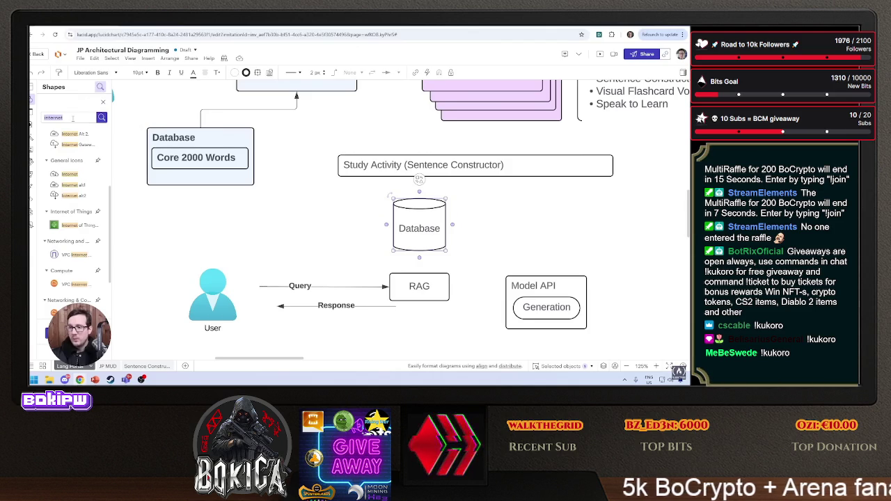
mouse_move(61, 175)
left_mouse_down()
mouse_move(153, 170)
mouse_move(153, 192)
mouse_move(377, 226)
mouse_move(486, 223)
left_mouse_up()
double_click(486, 248)
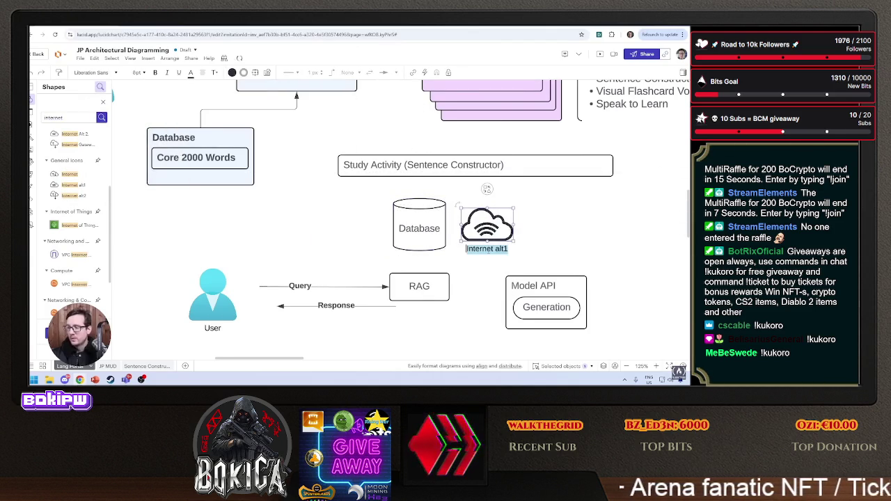
key("BackSpace")
type("ternet")
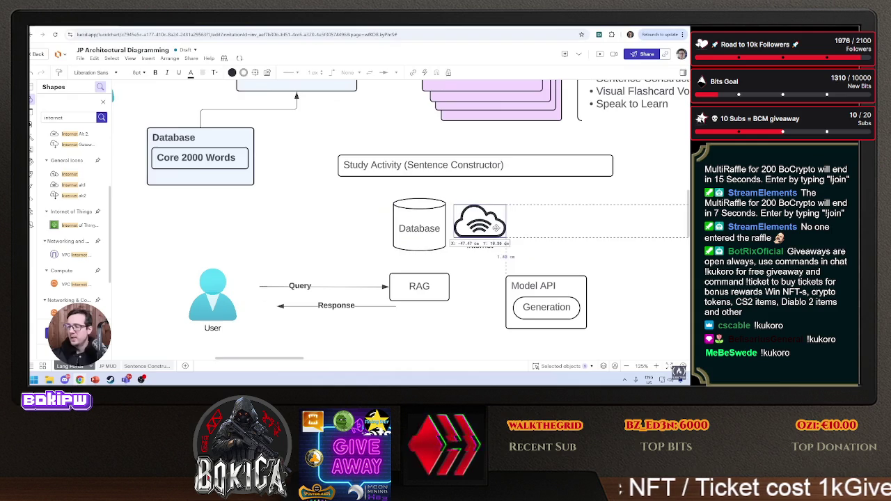
left_click(547, 246)
Draw an arrow from RAG up to the Database cylinder.
scroll(496, 239, "right", 2)
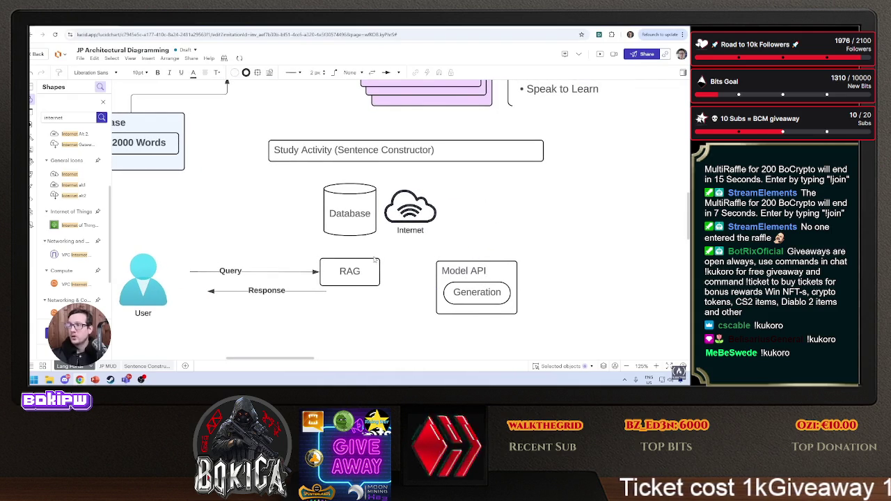
left_click_drag(351, 258, 279, 228)
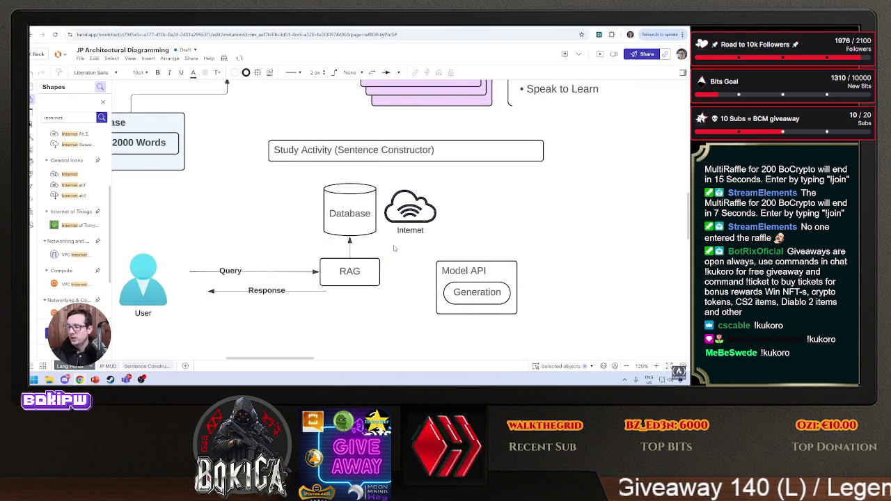
left_click(371, 260)
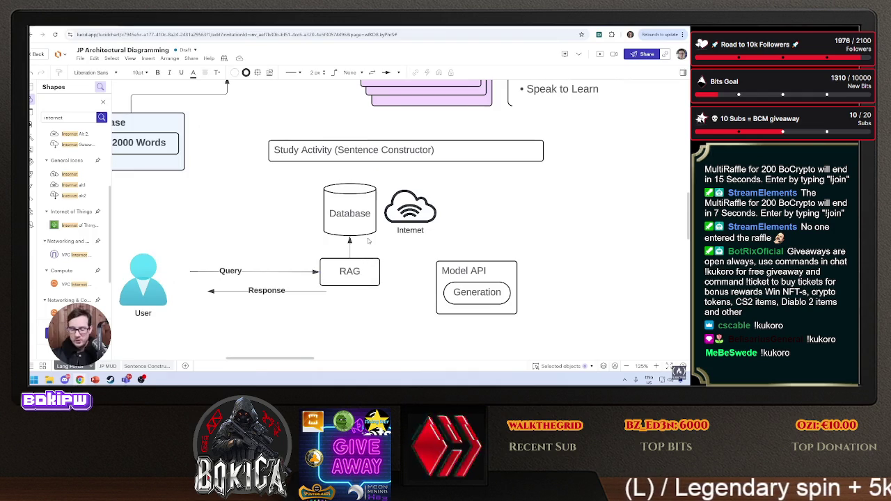
scroll(365, 242, "up", 5, "ctrl")
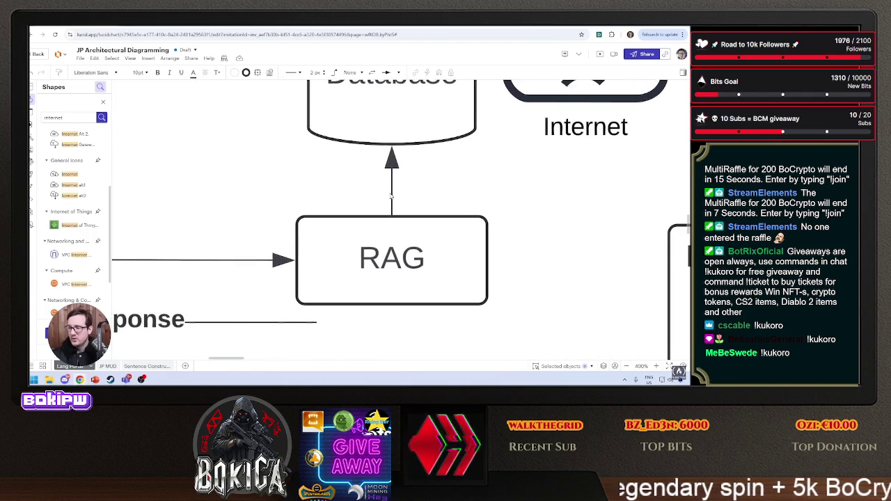
Reroute a connector from RAG's top so it bends over to the Internet cloud's side.
mouse_move(392, 215)
left_mouse_down()
mouse_move(337, 217)
mouse_move(164, 115)
mouse_move(533, 155)
mouse_move(530, 108)
mouse_move(544, 106)
left_mouse_up()
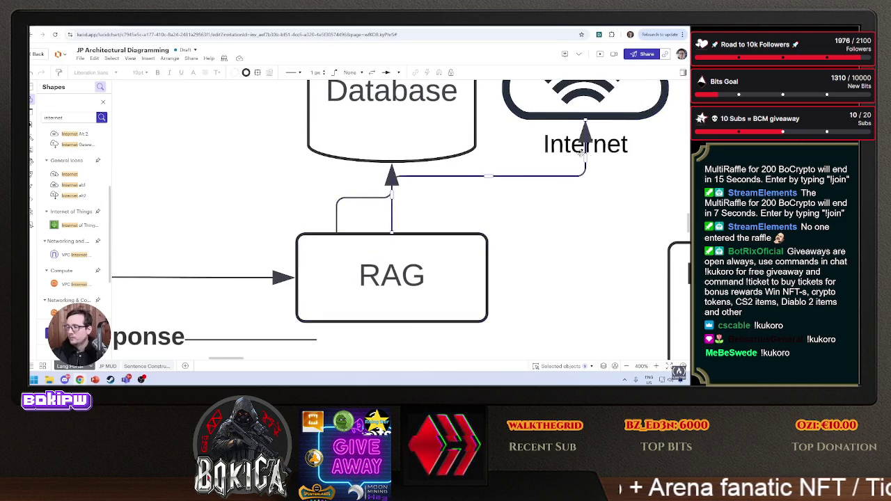
left_click_drag(585, 157, 633, 158)
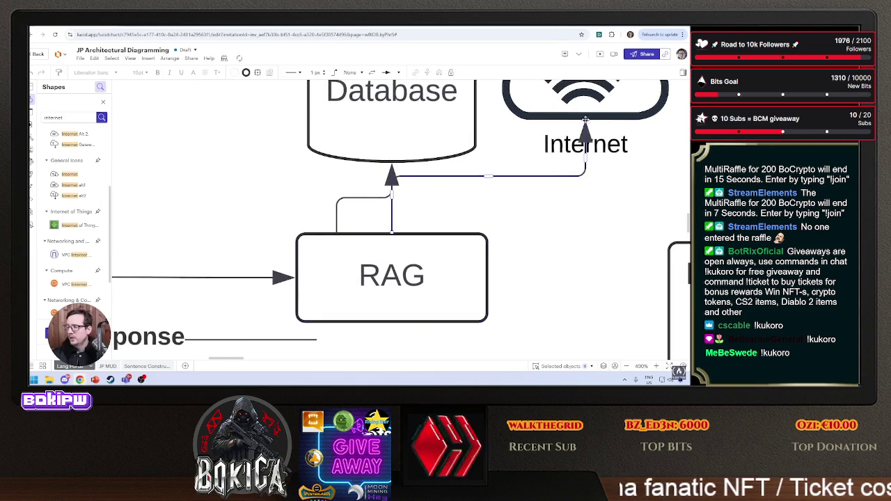
left_click_drag(586, 120, 644, 121)
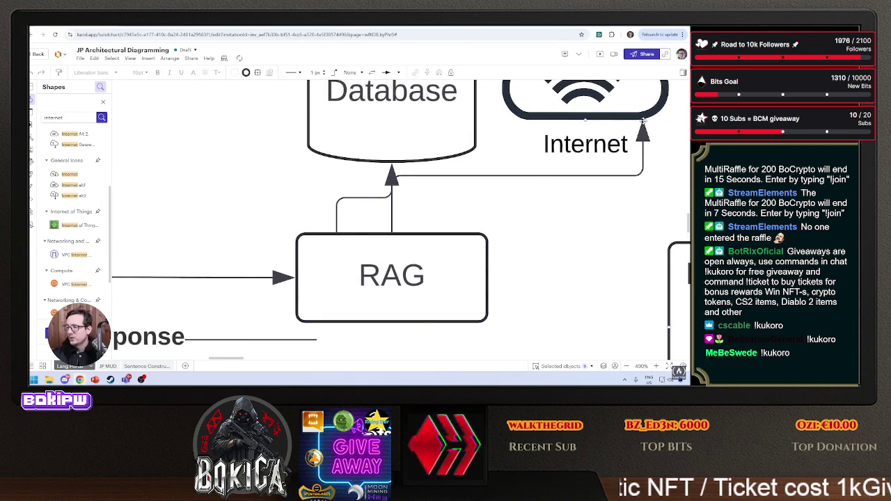
left_click(367, 207)
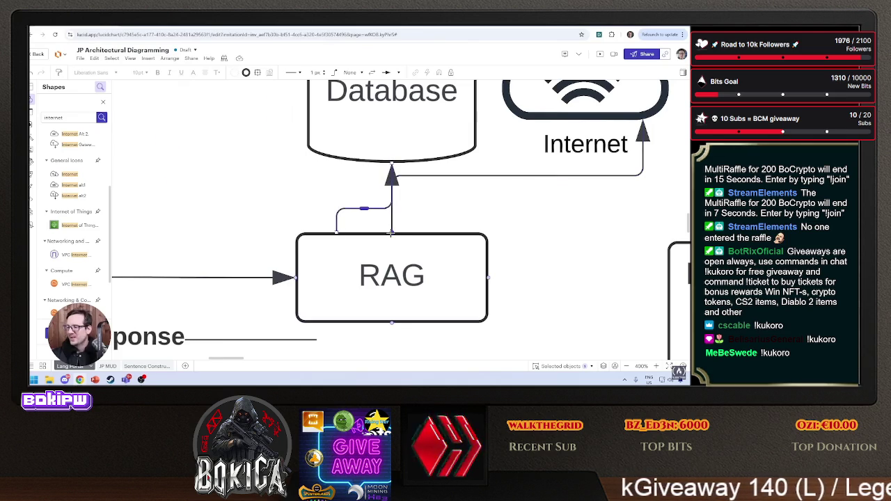
left_click(419, 232)
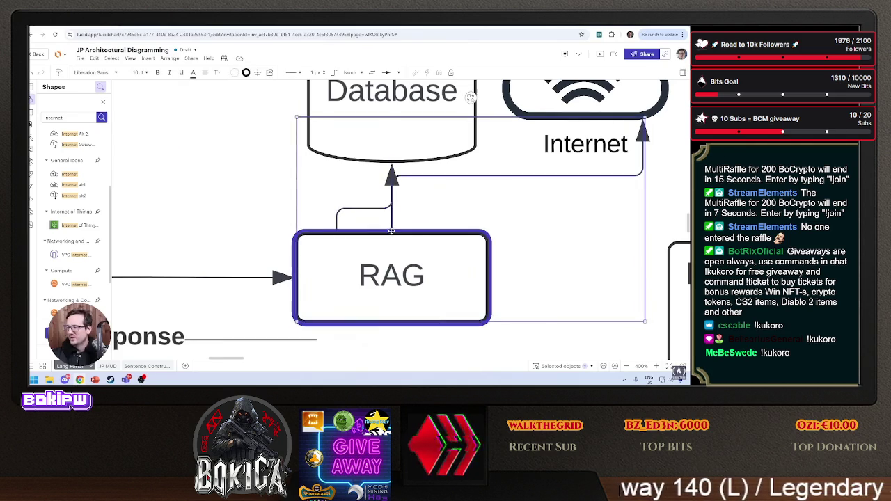
left_click(399, 214)
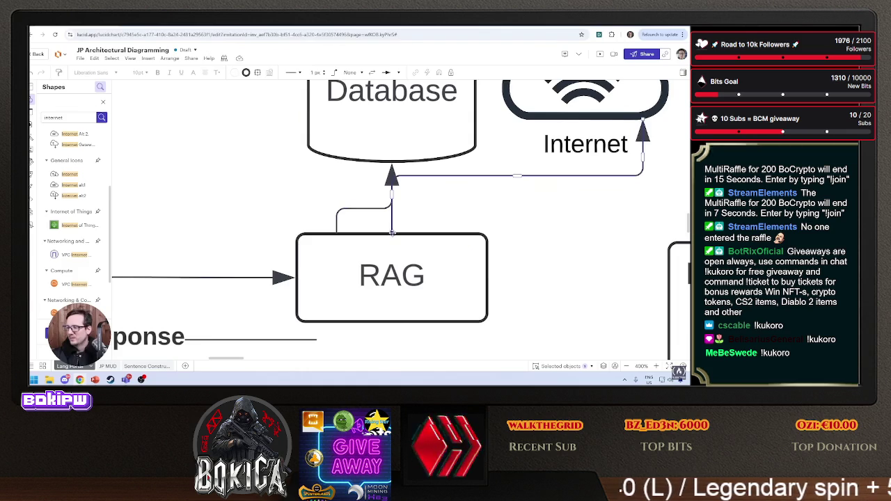
left_click_drag(391, 232, 434, 233)
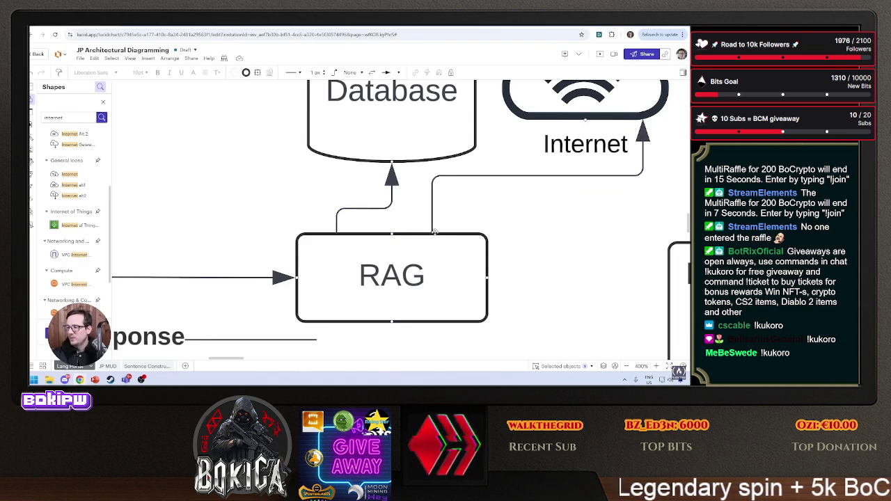
scroll(463, 225, "down", 3)
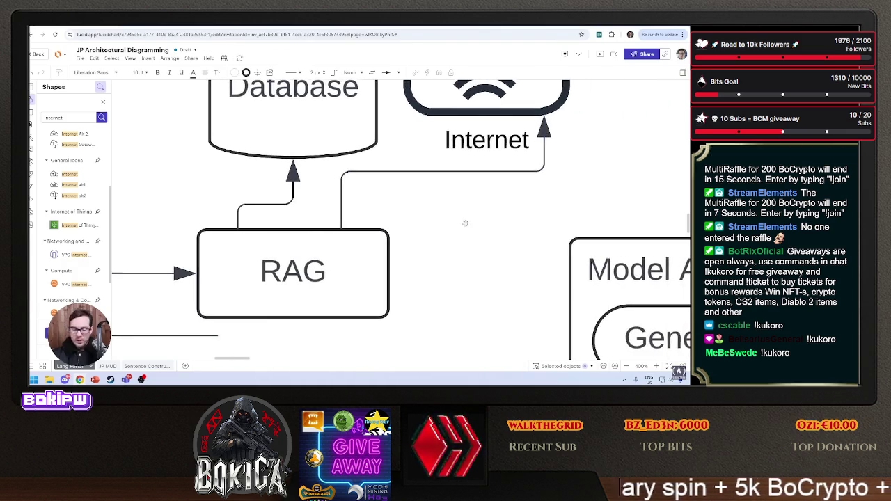
scroll(465, 223, "down", 3)
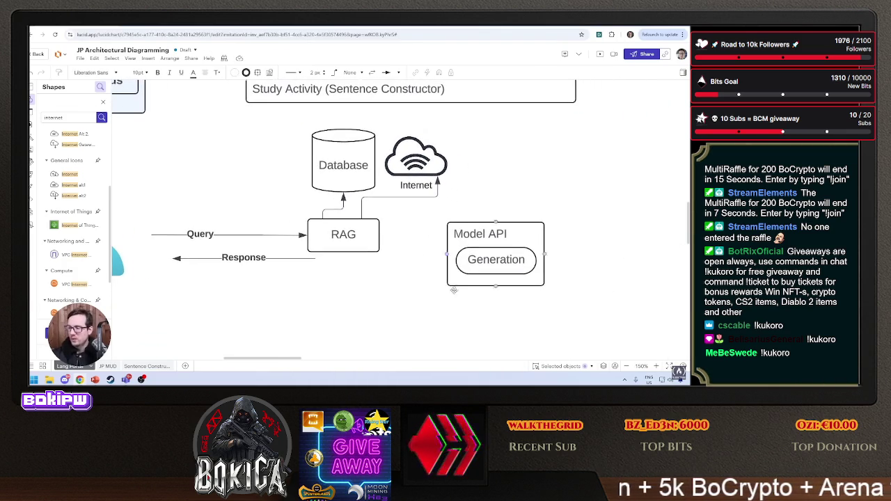
Move Model API closer to RAG and connect RAG to it with an arrow.
left_click_drag(536, 228, 512, 220)
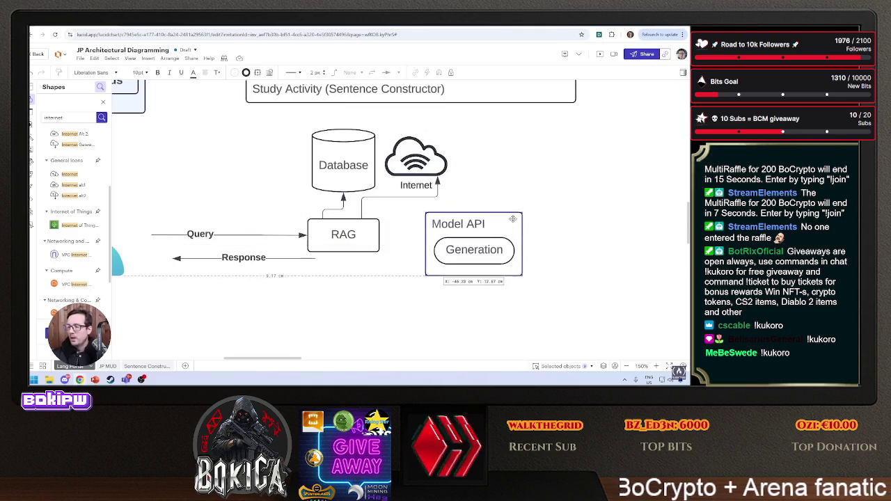
scroll(180, 231, "left", 1)
left_click(363, 236)
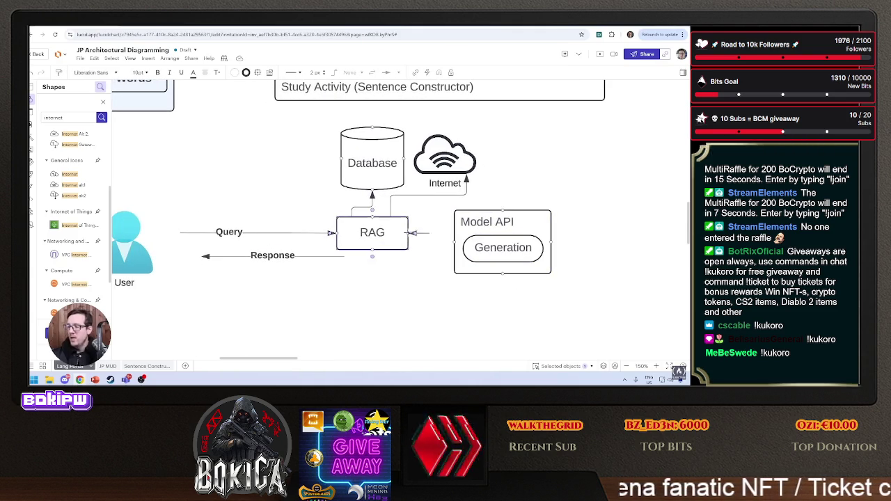
left_click_drag(416, 233, 454, 228)
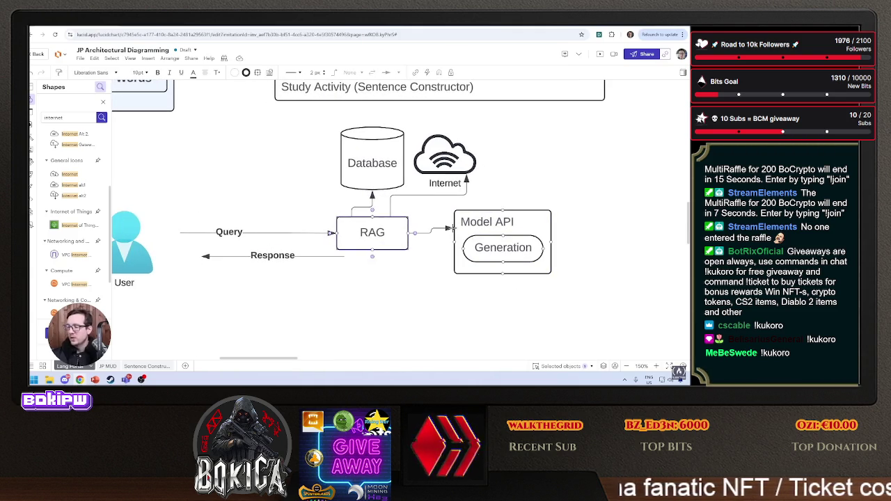
Stretch the Response arrow to start at Model API, then bring up the reference slides.
left_click(344, 257)
left_click_drag(343, 257, 447, 263)
scroll(442, 270, "left", 2)
scroll(442, 270, "up", 1)
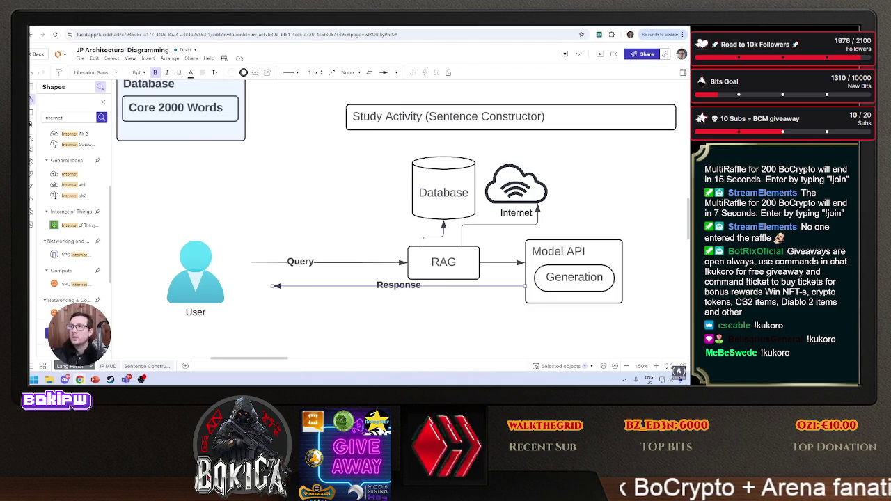
key("alt+Tab")
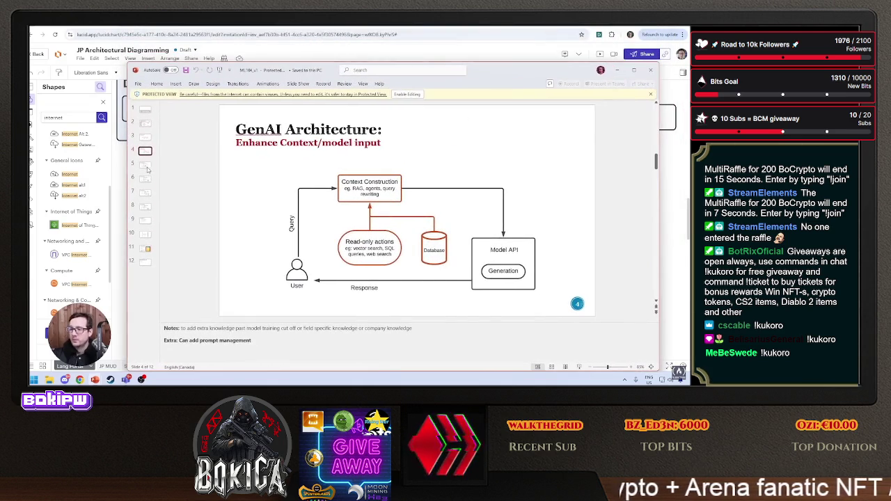
View the Put Guardrails slide, then return to the Lucidchart diagram.
left_click(145, 165)
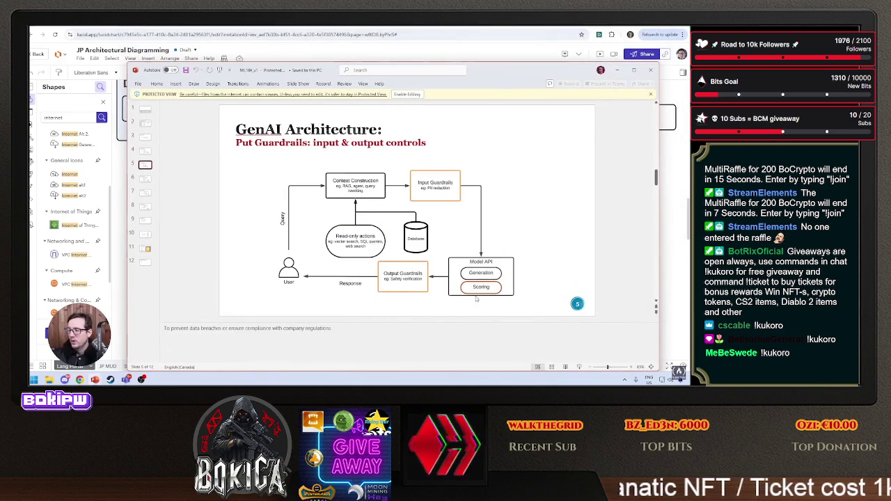
key("alt+Tab")
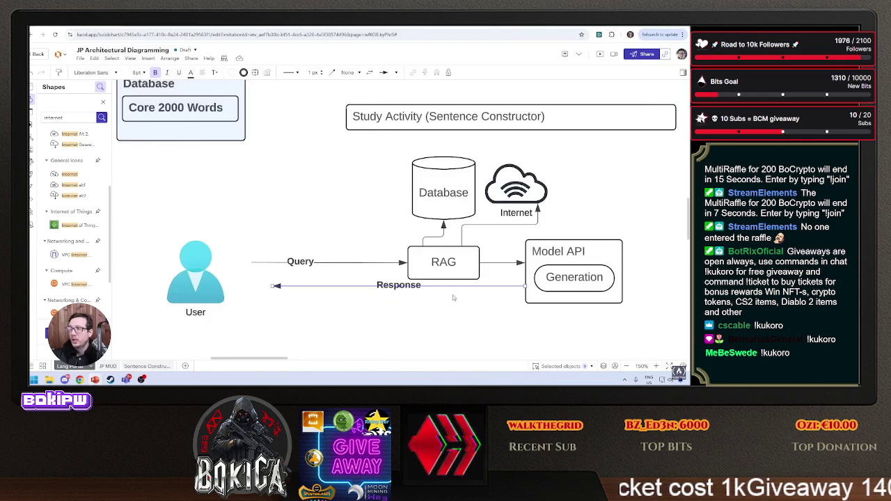
Pull the Response arrow's end back off the Model API box.
left_click(418, 307)
mouse_move(422, 319)
left_mouse_down()
mouse_move(341, 308)
mouse_move(441, 307)
left_mouse_up()
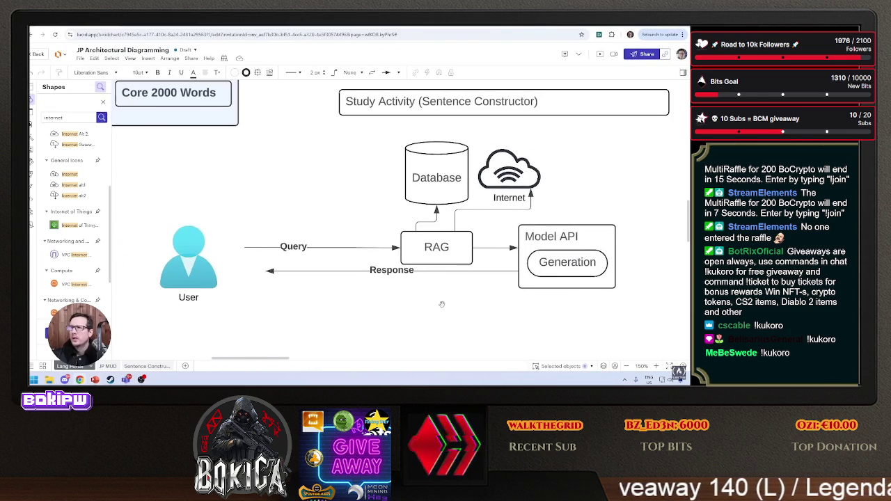
left_click_drag(532, 0, 468, 0)
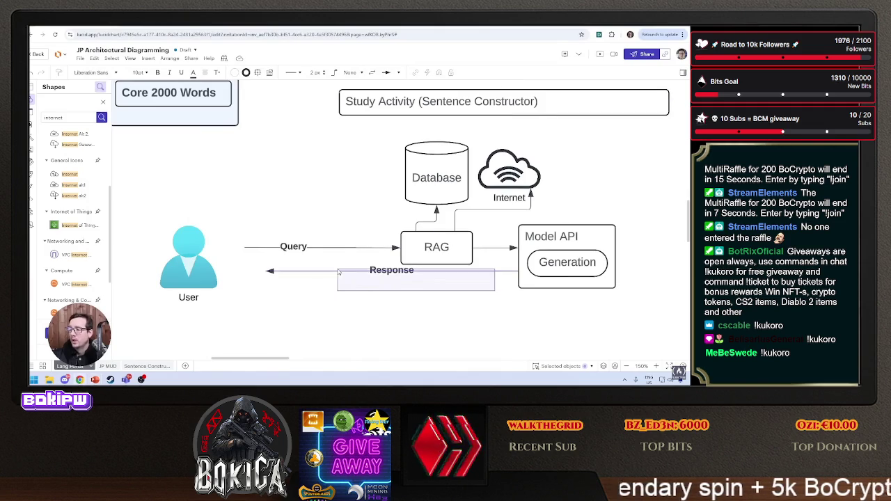
scroll(477, 293, "right", 5)
left_click(365, 281)
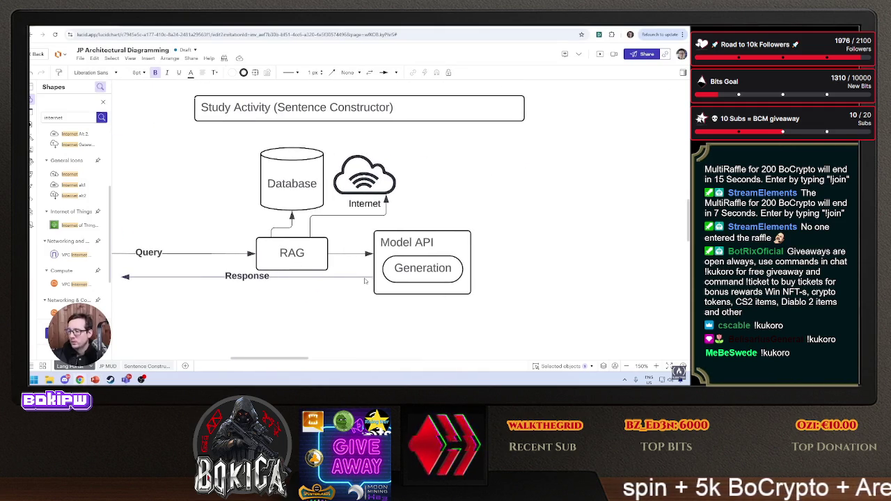
mouse_move(373, 276)
left_mouse_down()
mouse_move(347, 277)
mouse_move(351, 254)
left_mouse_up()
Shift the Model API container further right and clear the shape search.
left_click(361, 255)
scroll(469, 226, "right", 2)
left_click(362, 222)
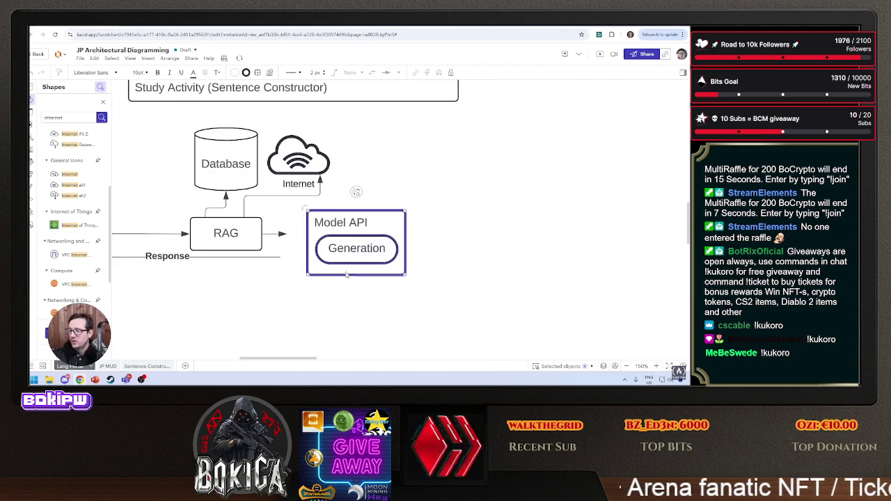
left_click_drag(362, 221, 451, 228)
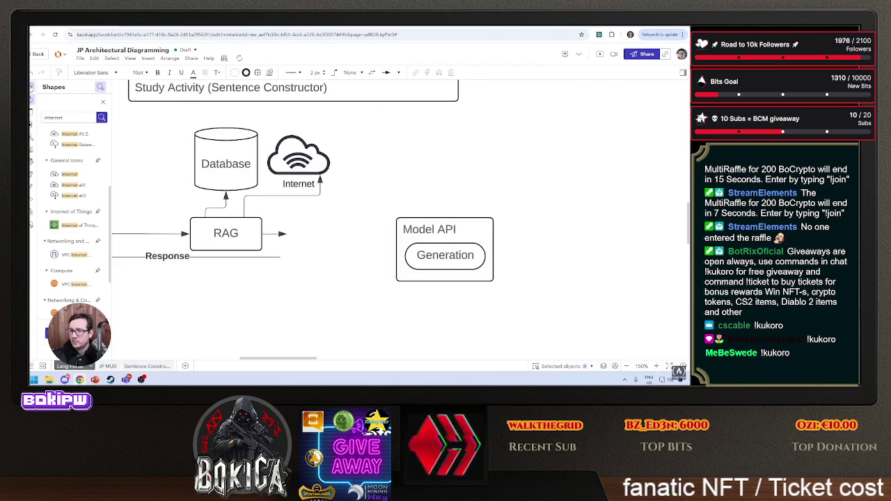
left_click(31, 89)
left_click(522, 69)
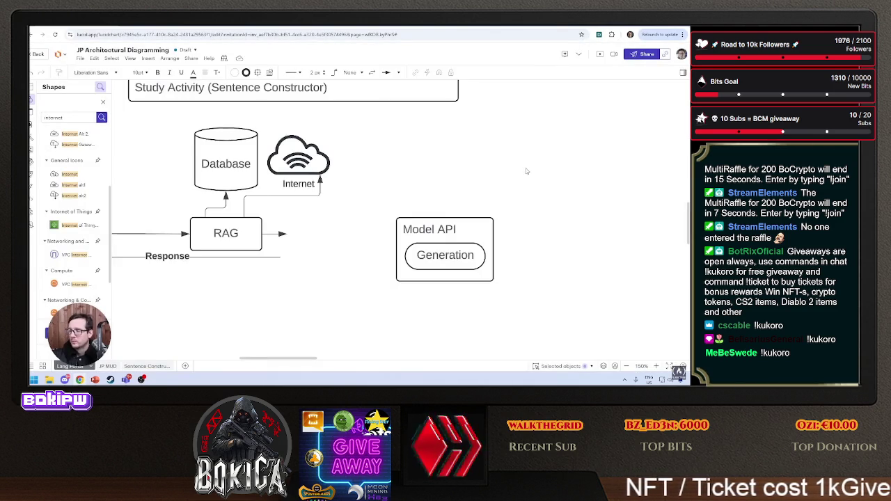
left_click(103, 102)
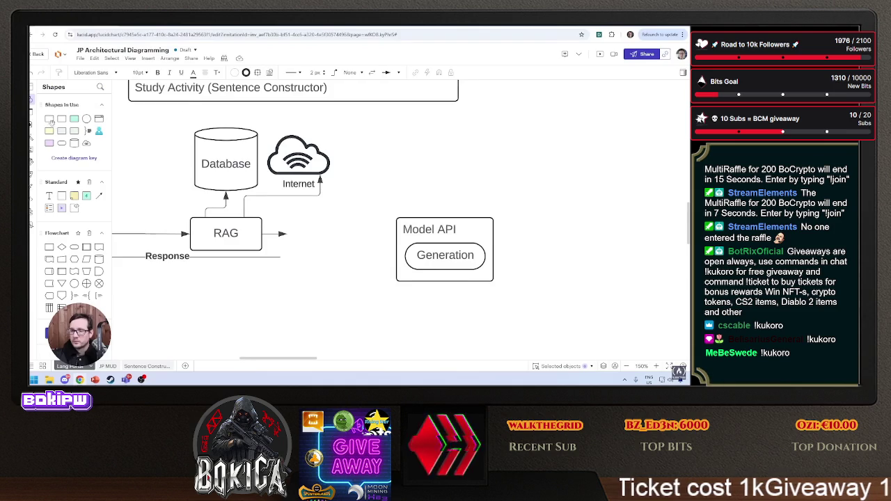
Add a process box above Model API labelled 'Input GuardRail'.
mouse_move(49, 247)
left_mouse_down()
mouse_move(445, 240)
mouse_move(454, 224)
mouse_move(415, 184)
mouse_move(422, 180)
mouse_move(455, 190)
mouse_move(437, 202)
mouse_move(493, 208)
left_mouse_up()
double_click(445, 196)
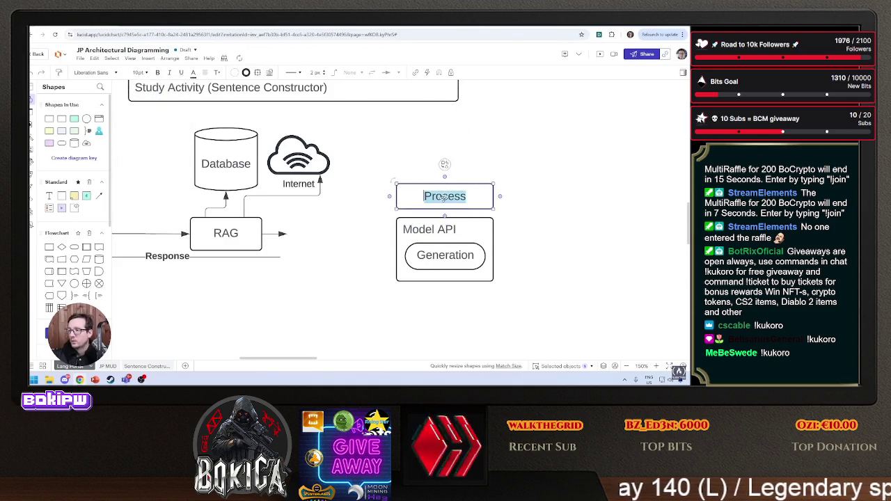
key("BackSpace")
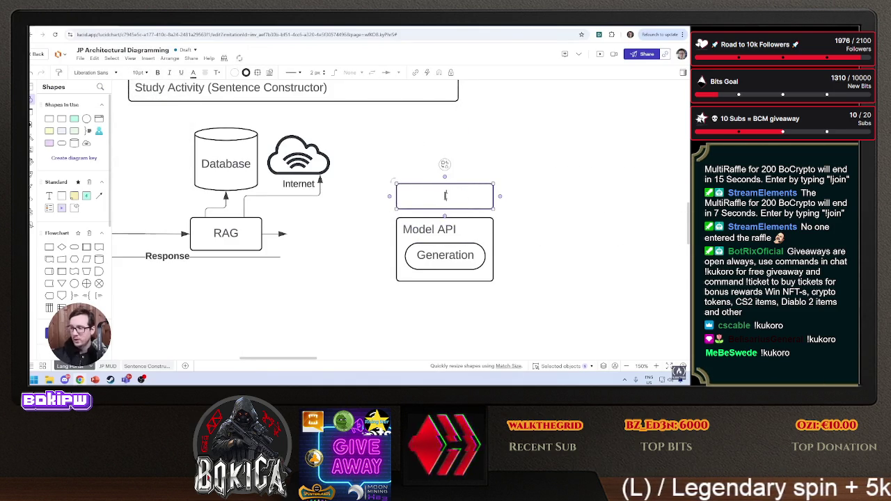
type("Input GaurdRail")
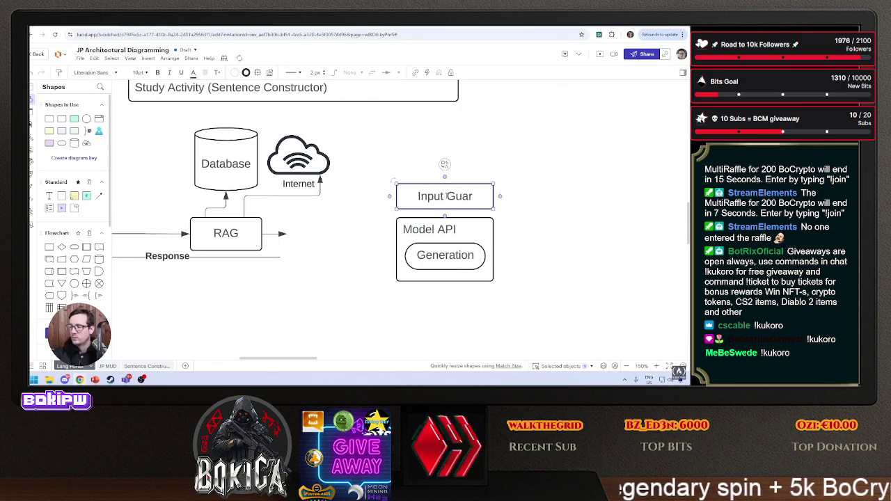
left_click(529, 196)
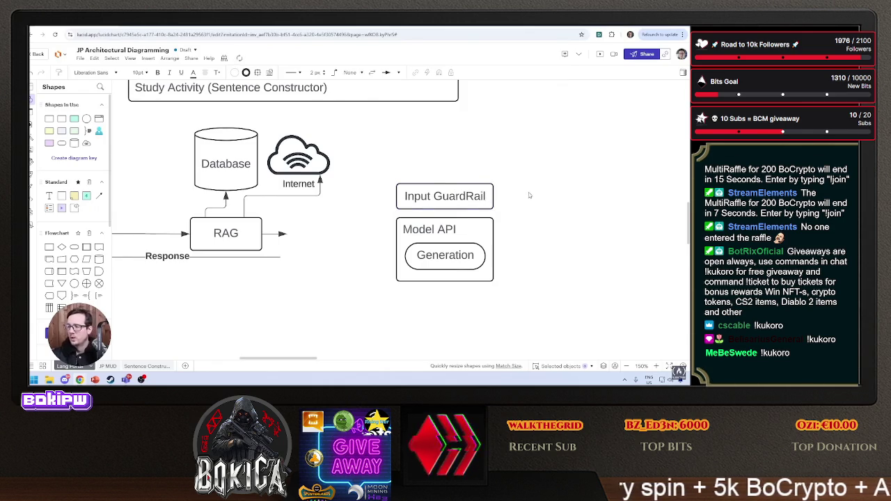
Duplicate it below Model API and relabel the copy 'Output GuardRail'.
mouse_move(444, 196)
left_mouse_down()
mouse_move(456, 199)
mouse_move(452, 300)
mouse_move(444, 302)
left_mouse_up()
double_click(420, 302)
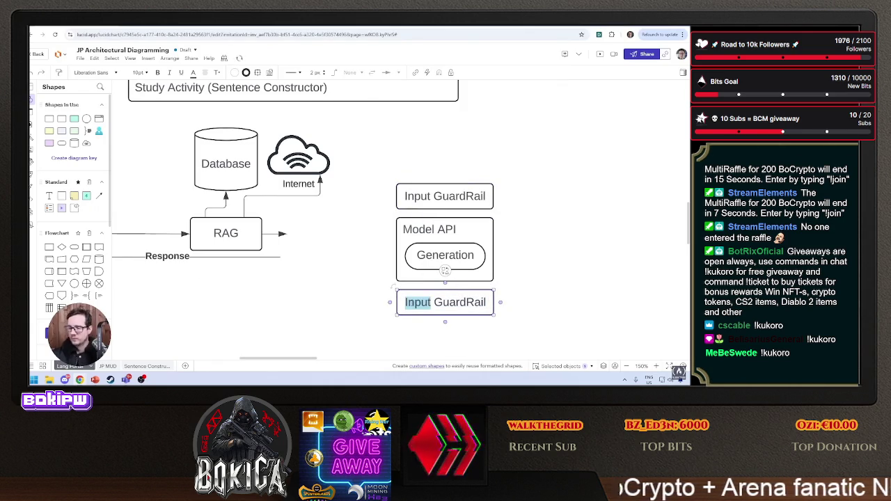
type("Output")
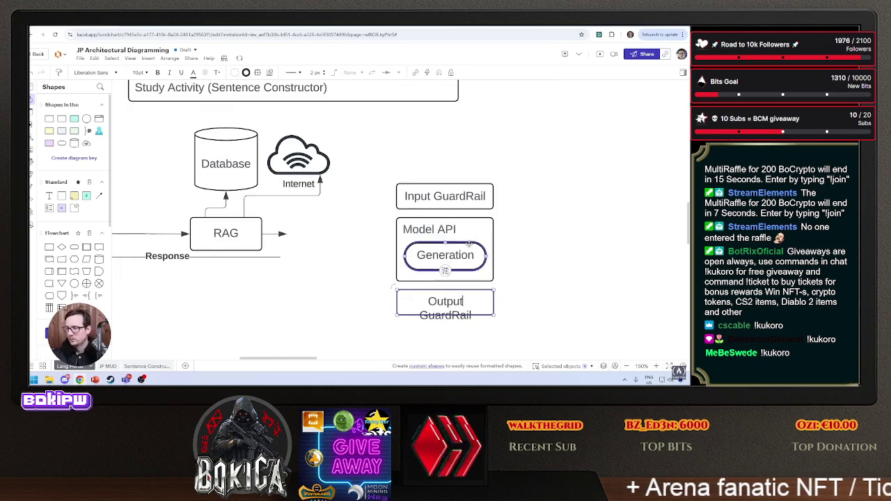
left_click(481, 272)
Widen both guardrails and Model API equally, centre Generation, and move the stack toward RAG.
left_click(487, 307, "shift")
left_click(487, 197, "shift")
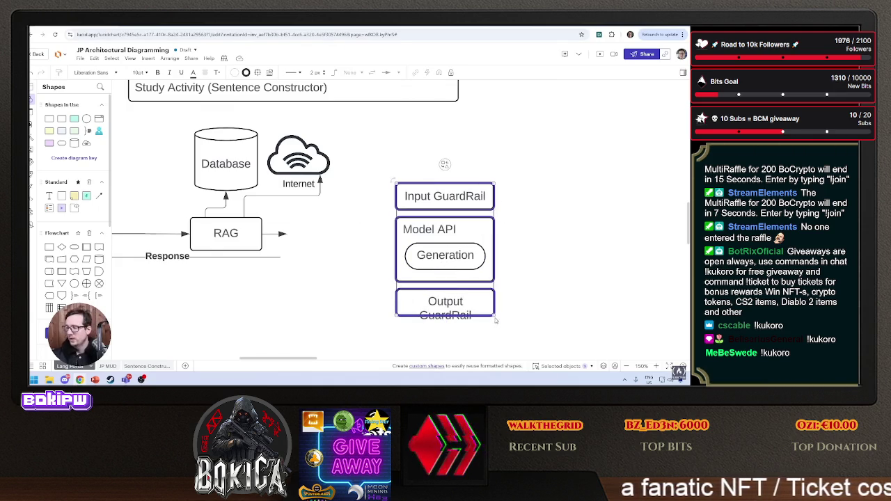
left_click_drag(495, 317, 509, 317)
left_click(547, 302)
left_click(472, 256)
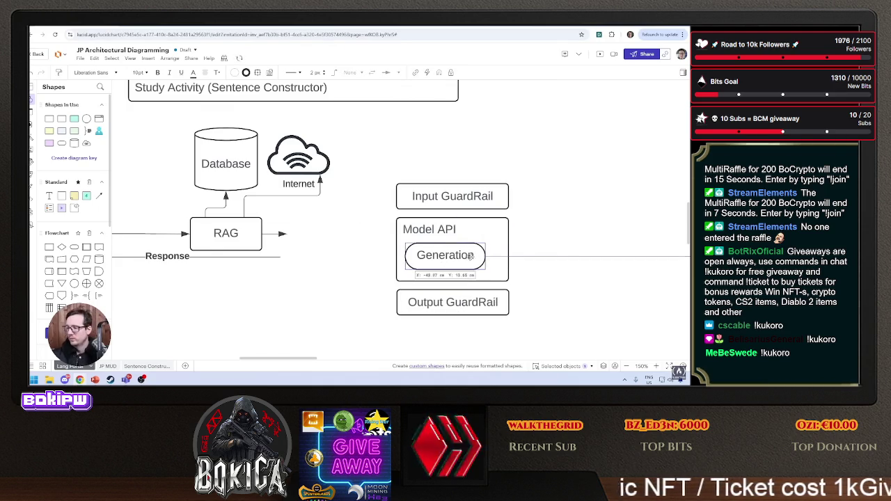
left_click_drag(473, 257, 480, 256)
scroll(273, 273, "left", 5)
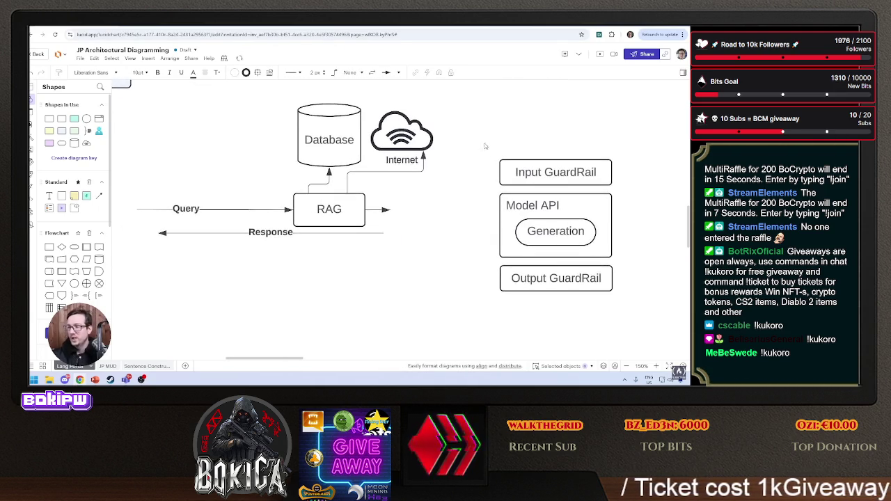
left_click_drag(488, 144, 640, 345)
mouse_move(528, 160)
left_mouse_down()
mouse_move(485, 101)
mouse_move(420, 203)
mouse_move(429, 203)
left_mouse_up()
Slide the Query label along its arrow, drop the Response arrow to Output GuardRail, and lower User.
scroll(333, 277, "left", 5)
scroll(334, 276, "left", 3)
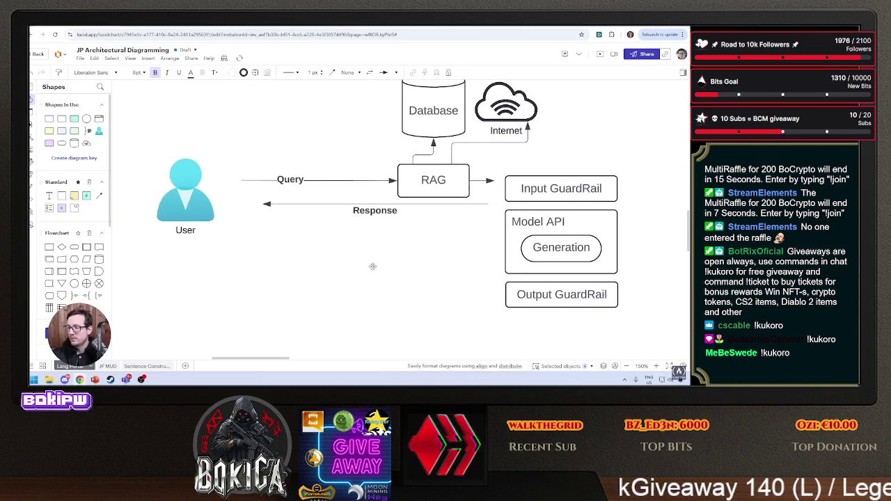
left_click_drag(298, 180, 327, 172)
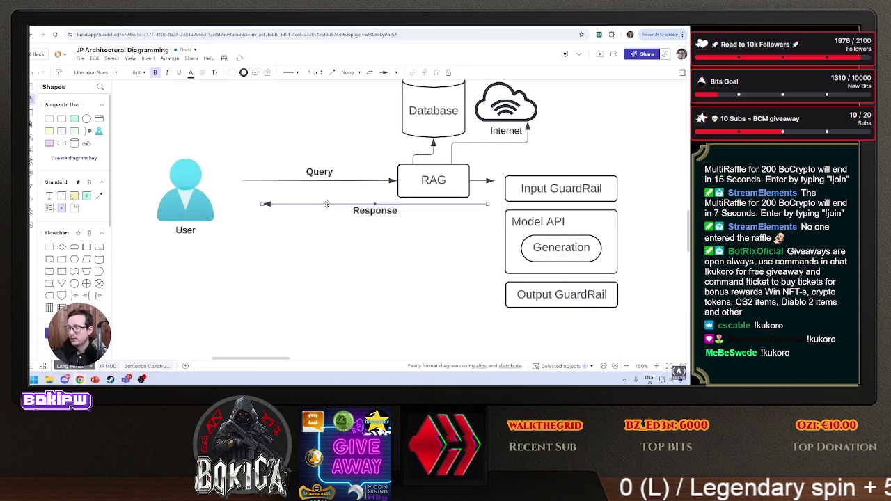
left_click_drag(324, 203, 334, 293)
left_click_drag(185, 198, 199, 253)
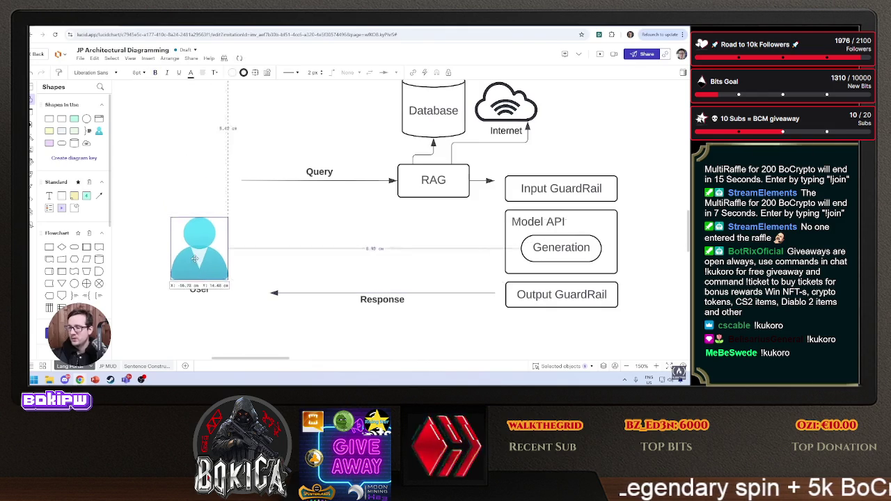
left_click(314, 221)
Scroll the canvas back and switch to the reference architecture slide.
scroll(415, 249, "right", 1)
scroll(415, 250, "up", 1)
scroll(415, 249, "right", 1)
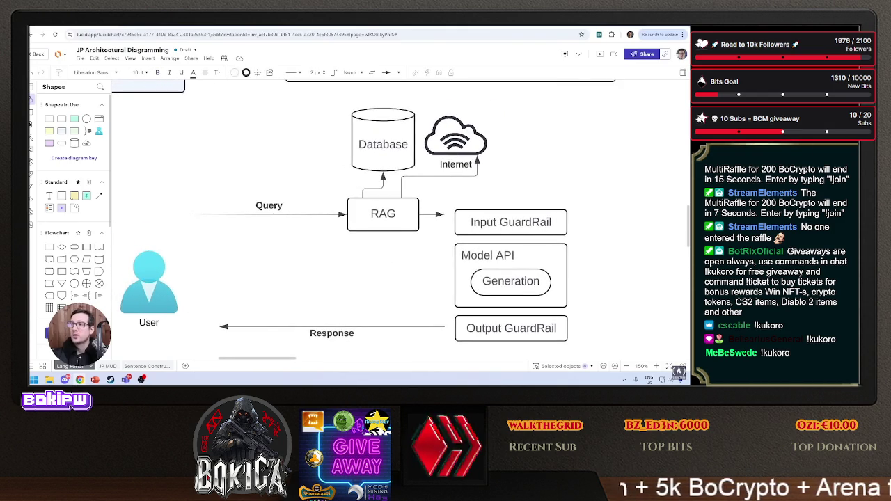
key("alt+Tab")
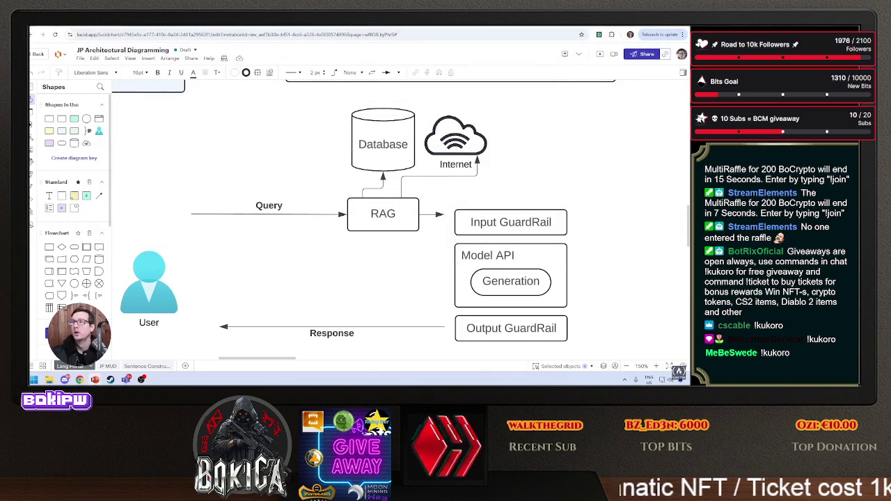
key("alt+Tab")
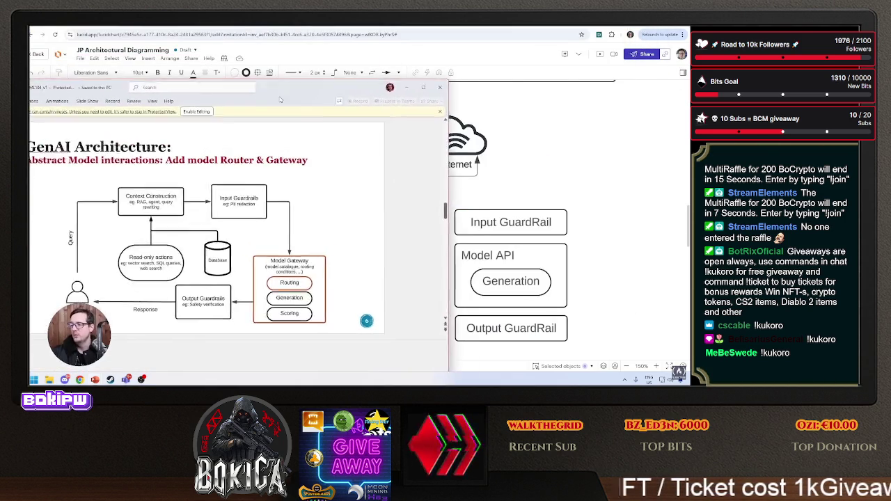
left_click_drag(280, 99, 402, 103)
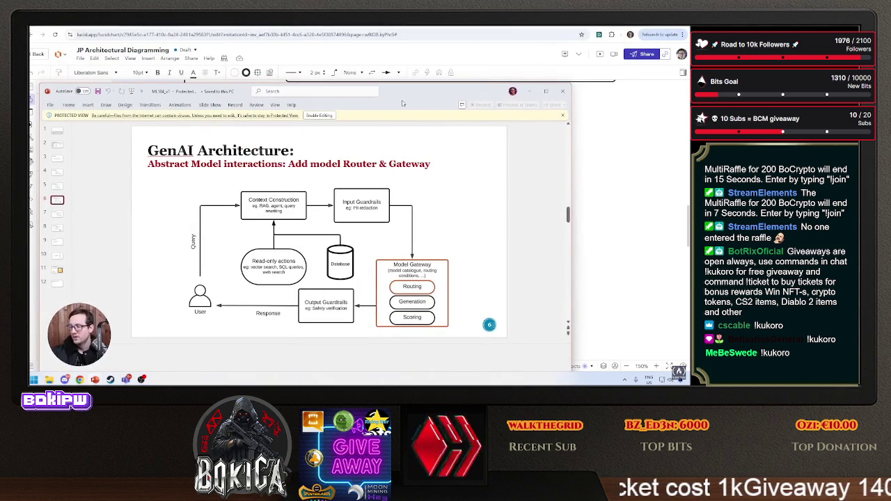
key("alt+Tab")
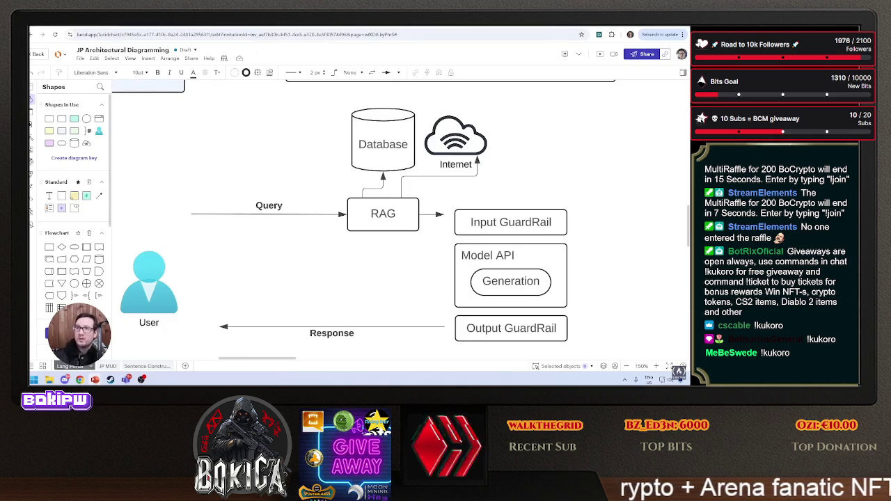
key("alt+Tab")
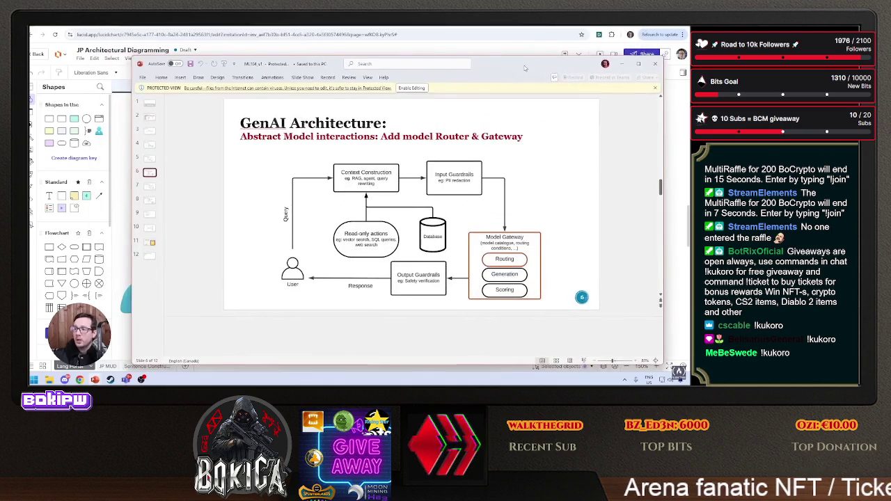
left_click(148, 188)
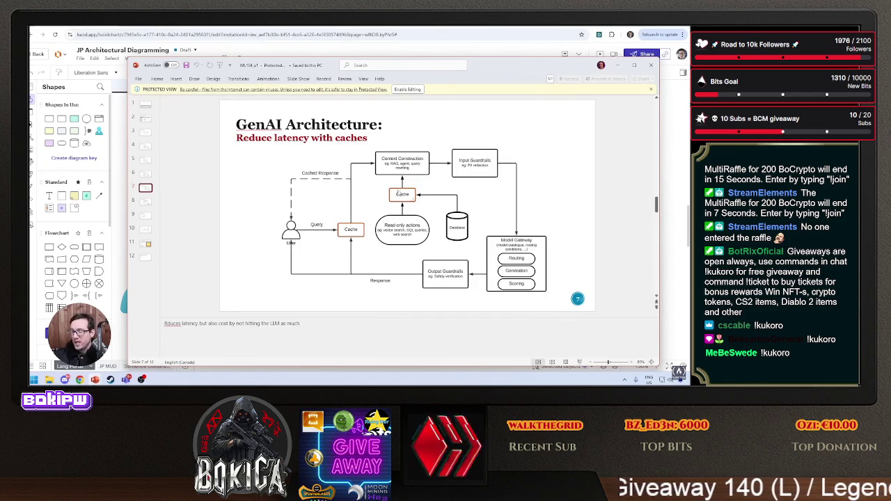
key("alt+Tab")
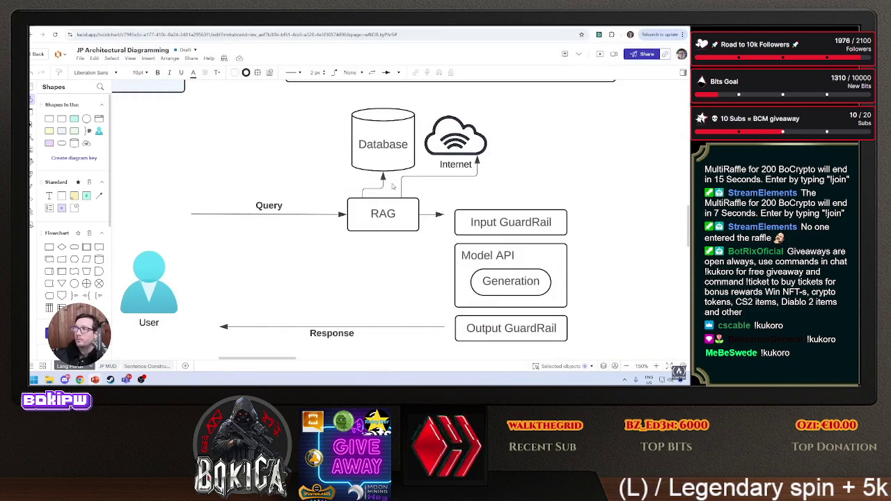
Check the whole diagram with a select-all, then shift the GuardRail and Model API stack further right.
scroll(506, 167, "down", 2)
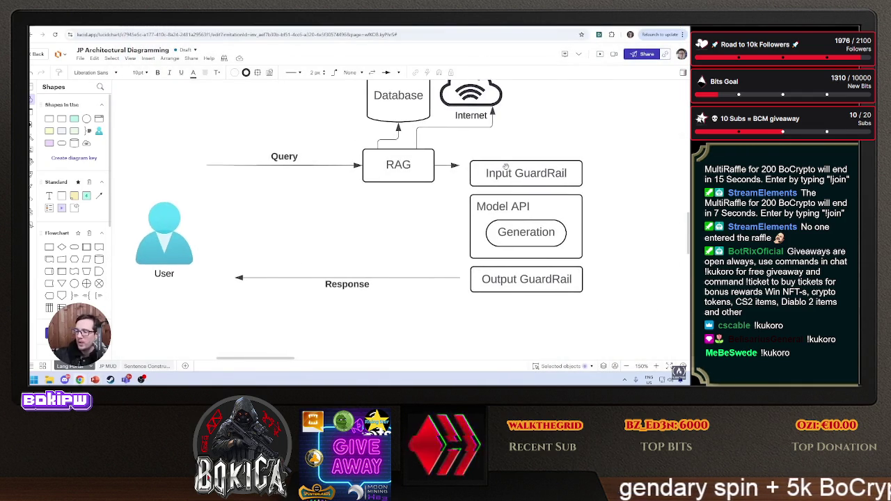
key("ctrl+a")
scroll(480, 150, "up", 2)
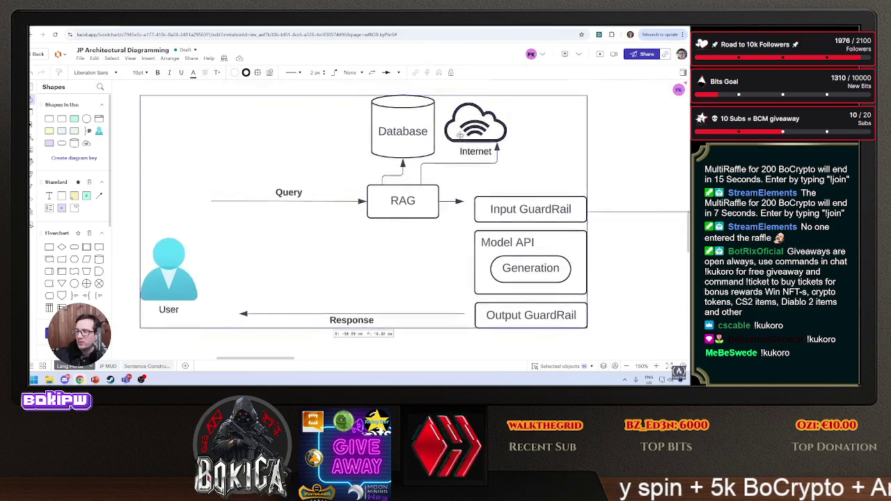
scroll(460, 137, "up", 2)
left_click(266, 121)
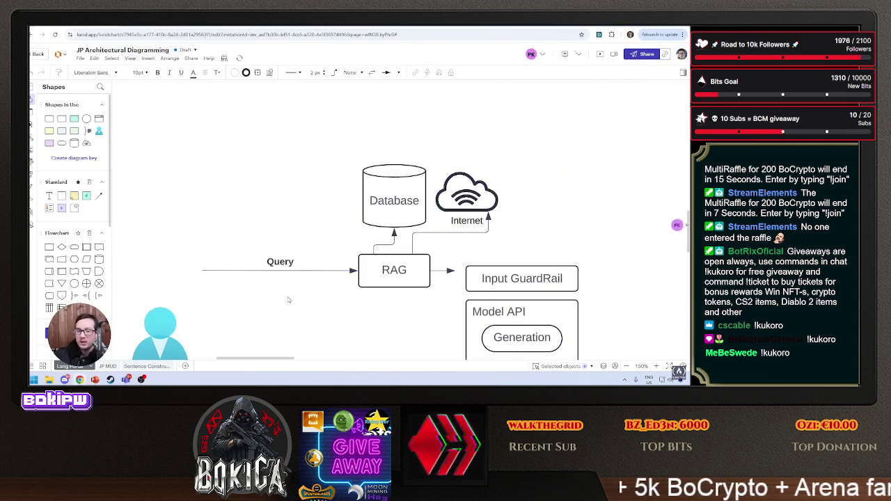
scroll(321, 249, "down", 3)
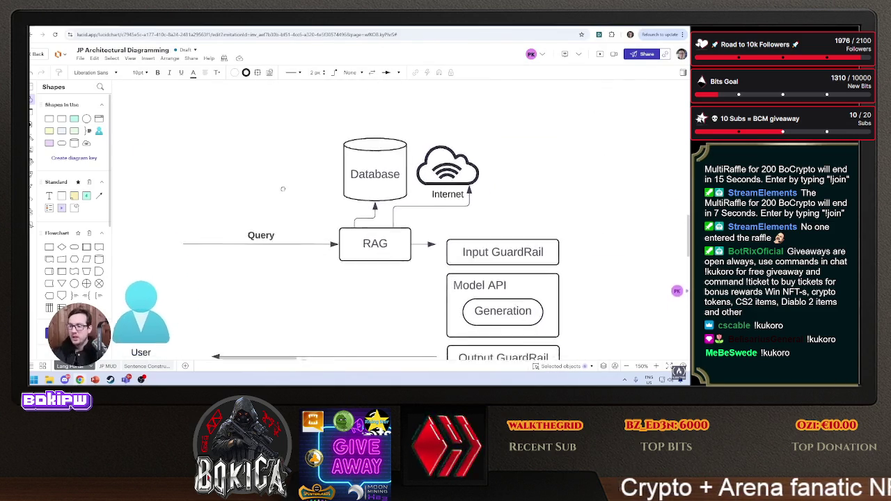
scroll(327, 209, "right", 4)
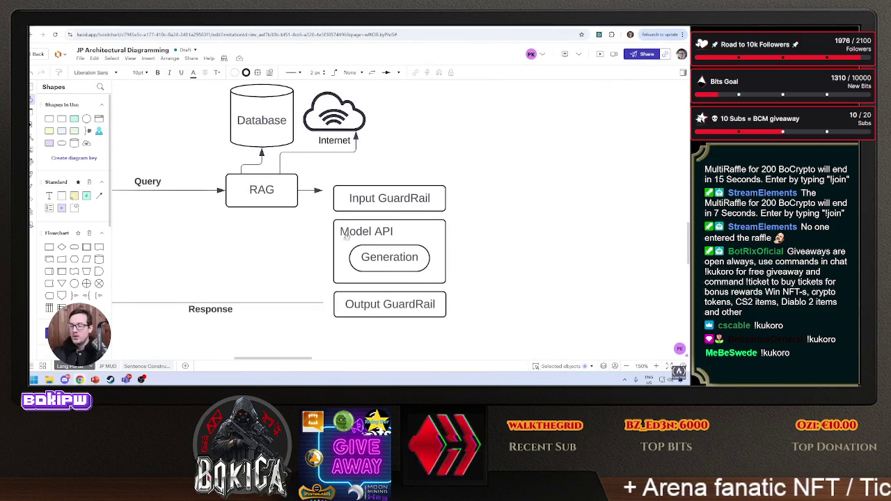
scroll(448, 247, "down", 2)
left_click_drag(376, 161, 430, 166)
scroll(430, 166, "up", 3)
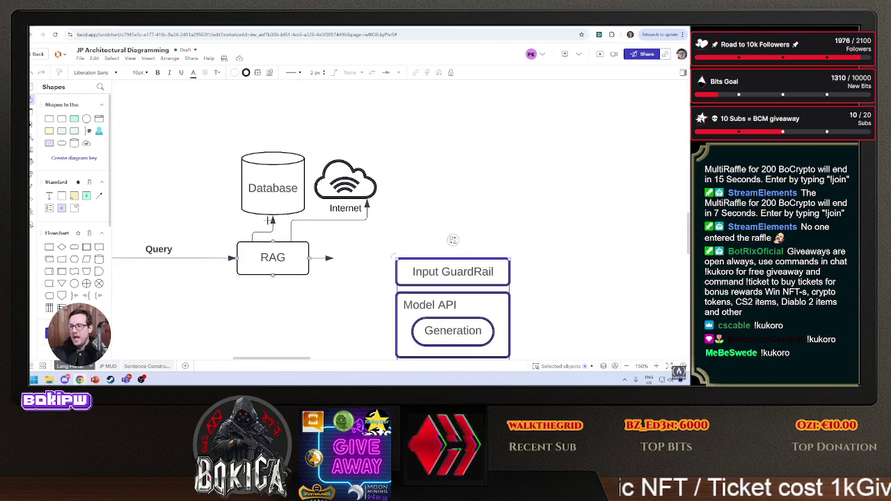
Box-select the Database and Internet shapes above RAG and recentre the canvas.
left_click_drag(219, 130, 371, 187)
scroll(180, 252, "down", 3)
scroll(180, 252, "left", 3)
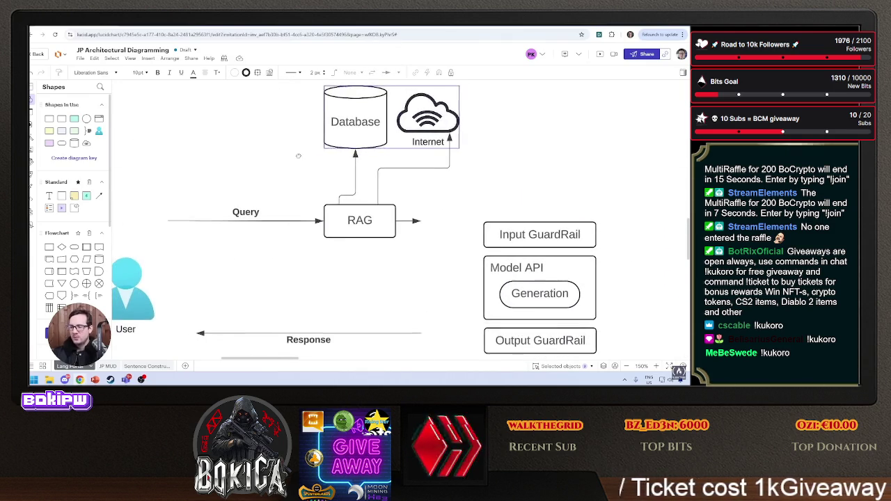
scroll(342, 232, "right", 2)
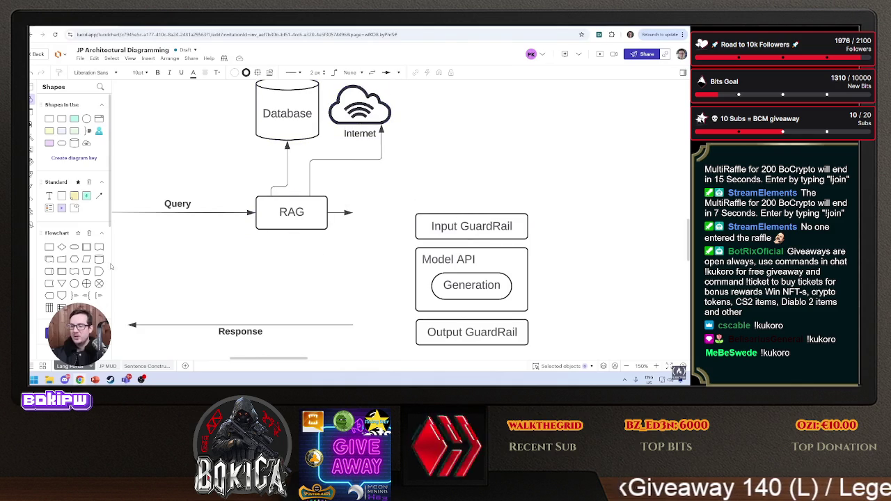
Add a smaller 'Prompt Cache' process box and place it right of RAG.
left_click_drag(49, 246, 271, 268)
key("Return")
type("P")
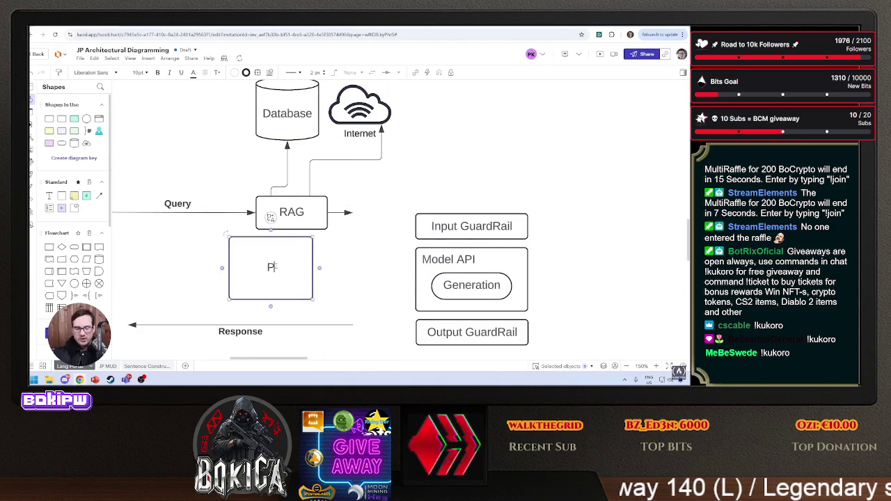
type("rompt Cache")
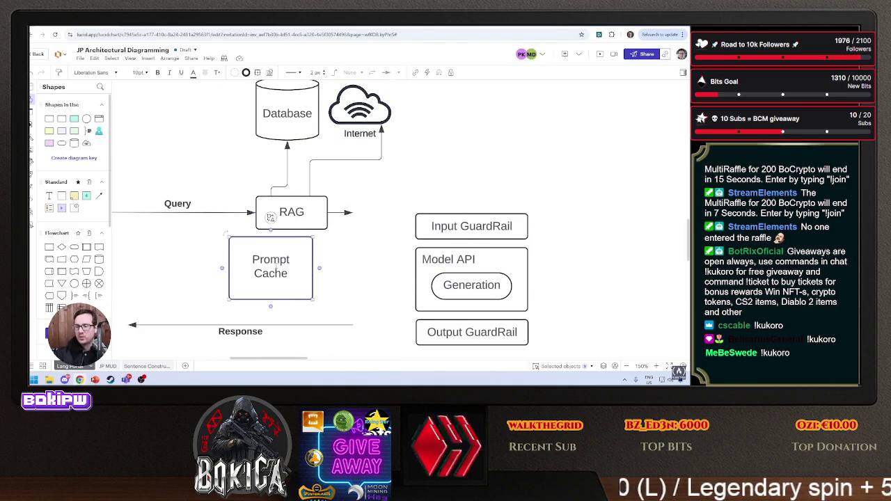
left_click_drag(313, 299, 300, 276)
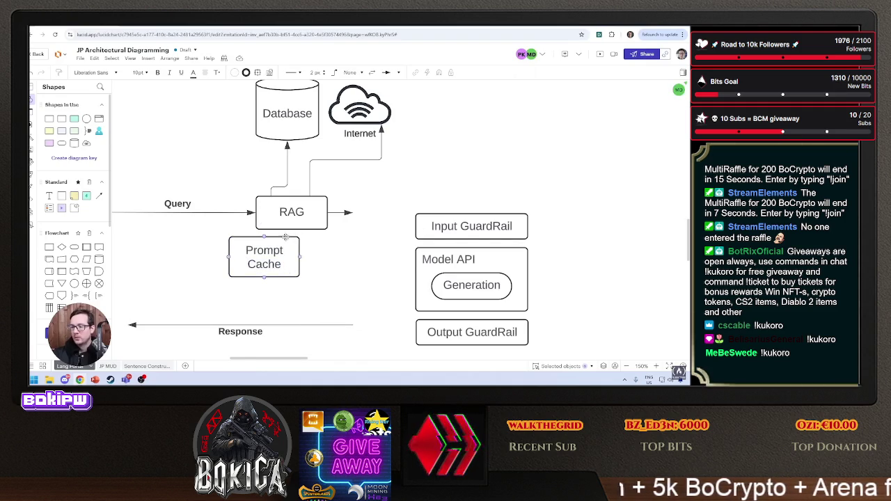
mouse_move(283, 238)
left_mouse_down()
mouse_move(312, 220)
mouse_move(418, 194)
left_mouse_up()
mouse_move(581, 197)
left_mouse_down()
mouse_move(425, 165)
mouse_move(374, 258)
mouse_move(257, 328)
left_mouse_up()
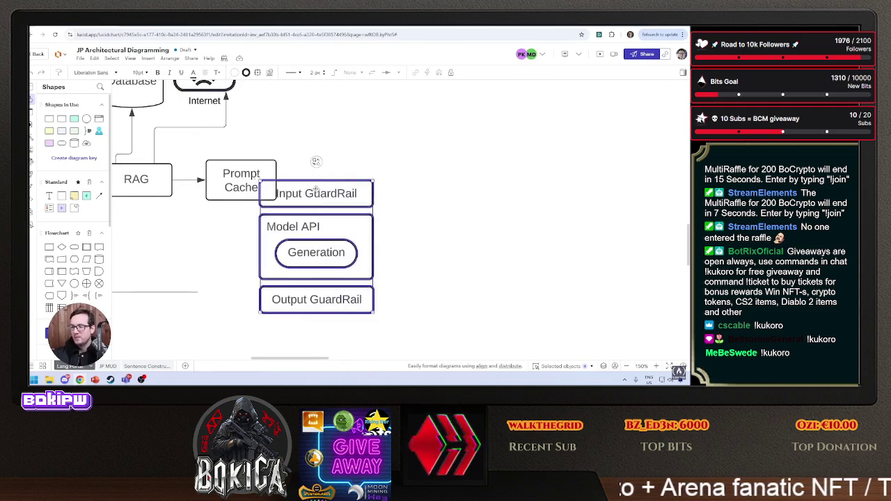
Move the GuardRail and Model API stack up and right, then switch to the slides.
left_click_drag(314, 189, 351, 180)
left_click(340, 151)
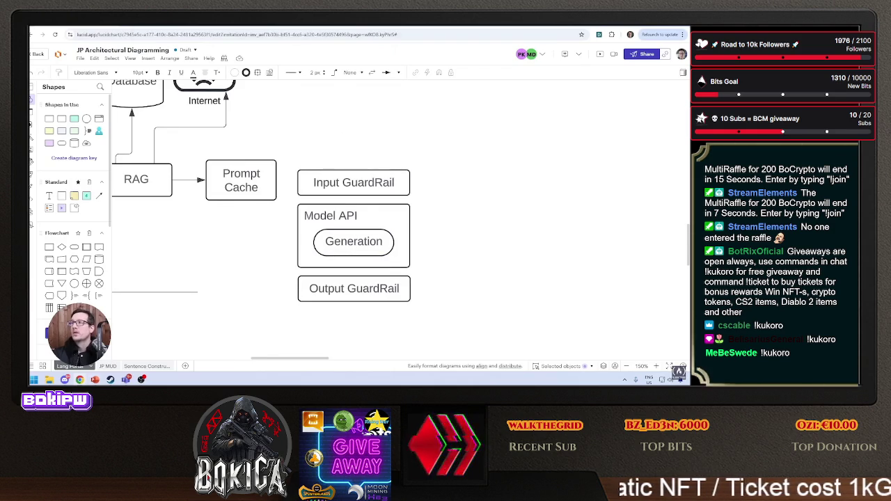
key("alt+Tab")
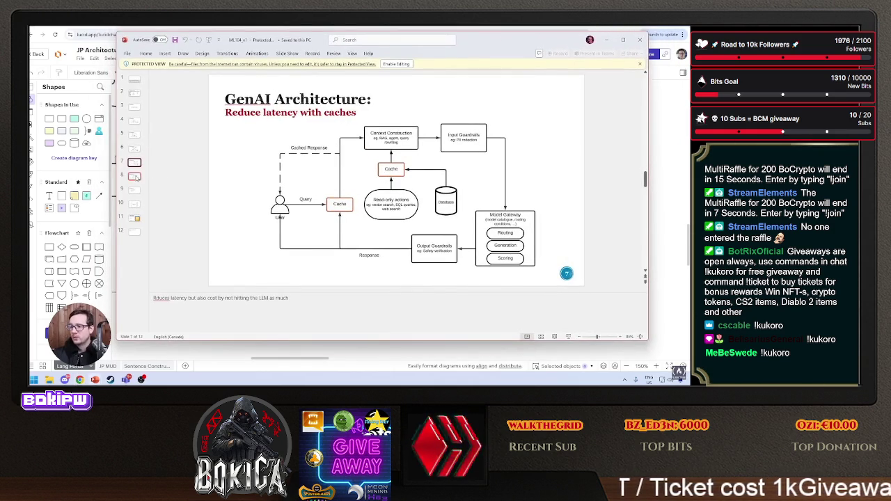
Compare the caches, agents and Other functionalities slides, then return to Lucidchart.
left_click(136, 176)
left_click(133, 164)
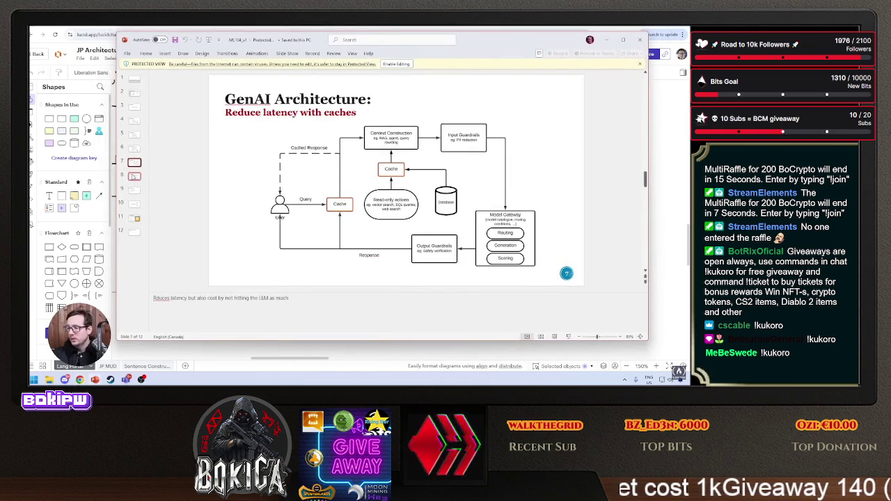
left_click(135, 176)
left_click(133, 164)
left_click(135, 177)
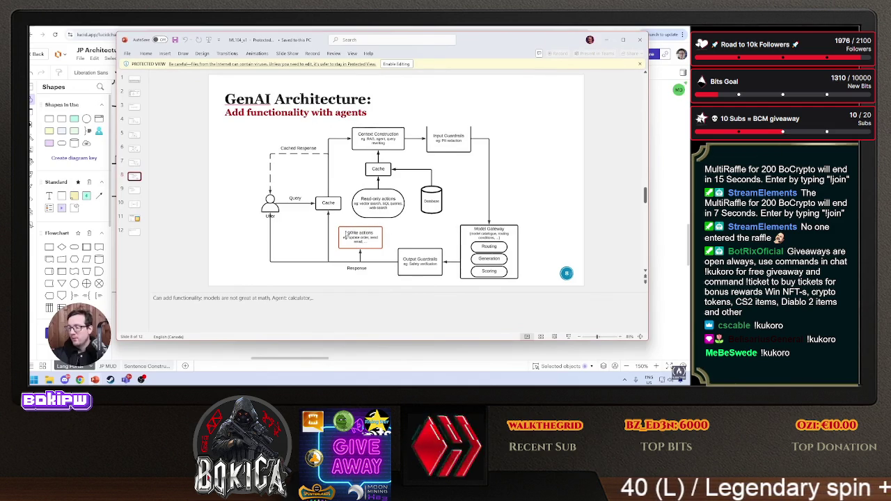
left_click(136, 190)
left_click(137, 181)
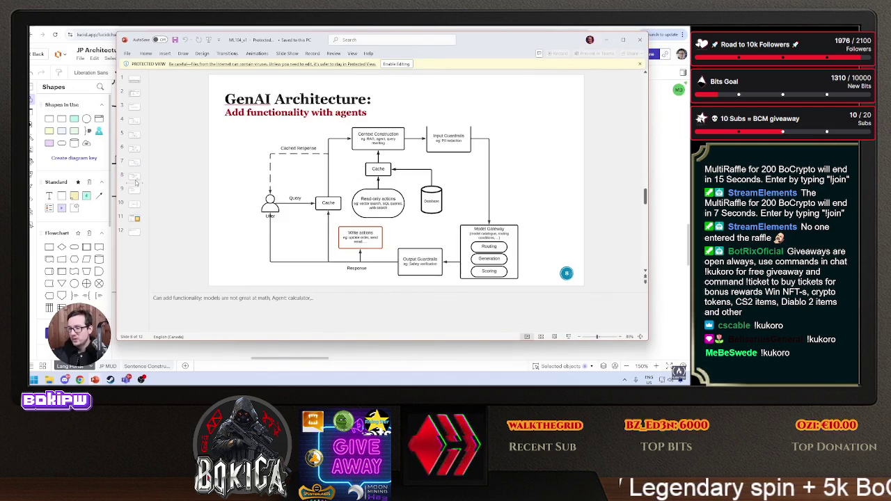
key("alt+Tab")
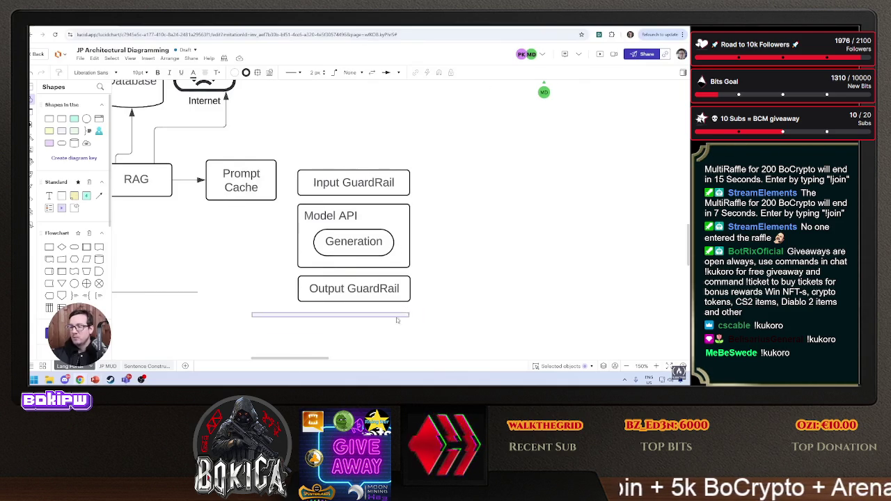
Connect Prompt Cache to Input GuardRail and reattach the Response arrow's end to Output GuardRail.
mouse_move(278, 187)
left_mouse_down()
mouse_move(369, 136)
mouse_move(301, 178)
left_mouse_up()
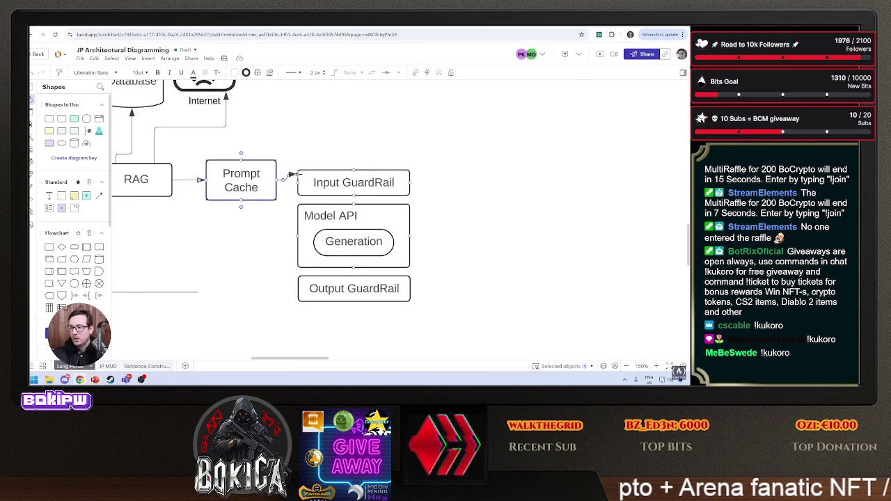
left_click(287, 180)
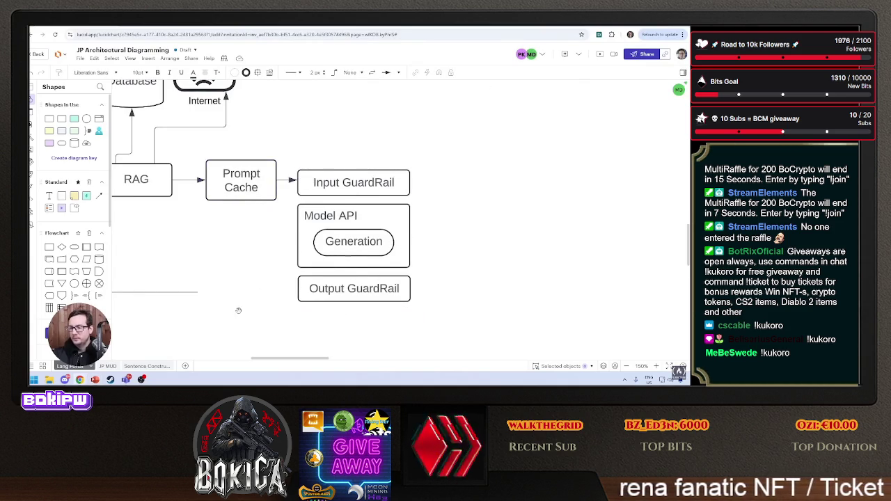
left_click_drag(239, 311, 365, 303)
left_click_drag(285, 288, 384, 278)
left_click_drag(266, 234, 417, 230)
Delete the old Query arrow and move the User figure up, closer to RAG.
left_click(264, 170)
left_click_drag(265, 177, 351, 170)
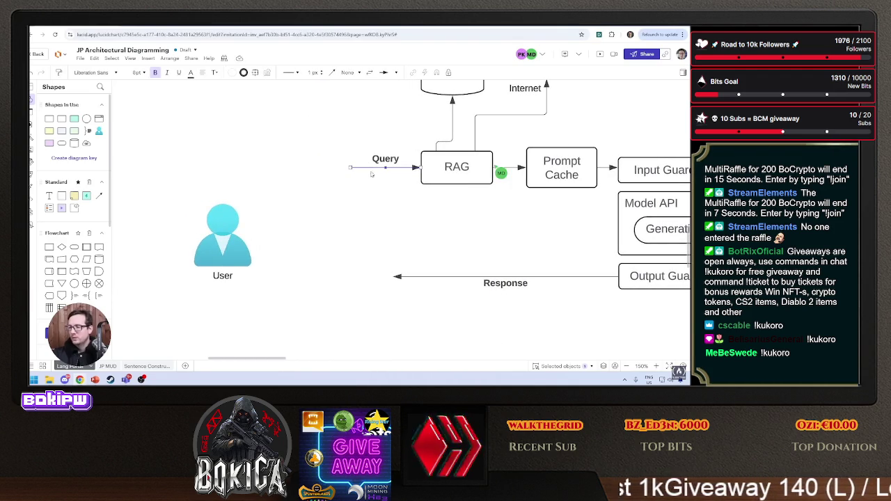
key("Delete")
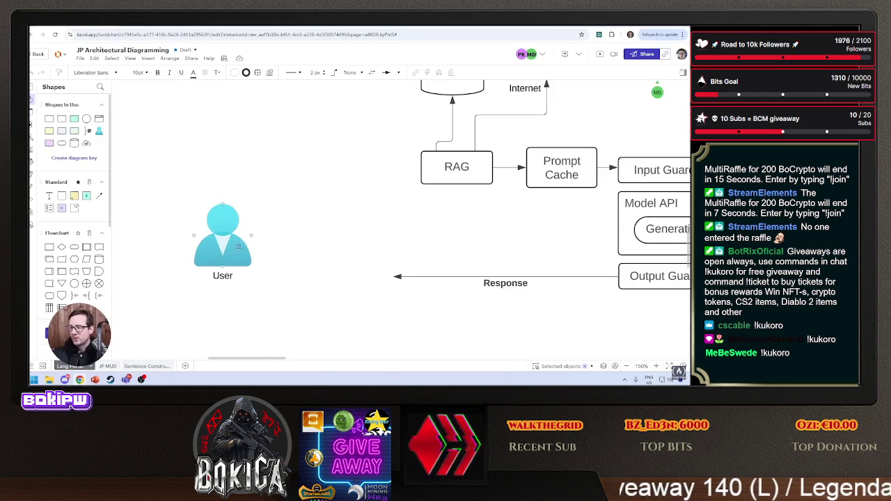
mouse_move(246, 244)
left_mouse_down()
mouse_move(351, 217)
mouse_move(342, 212)
left_mouse_up()
left_click(389, 208)
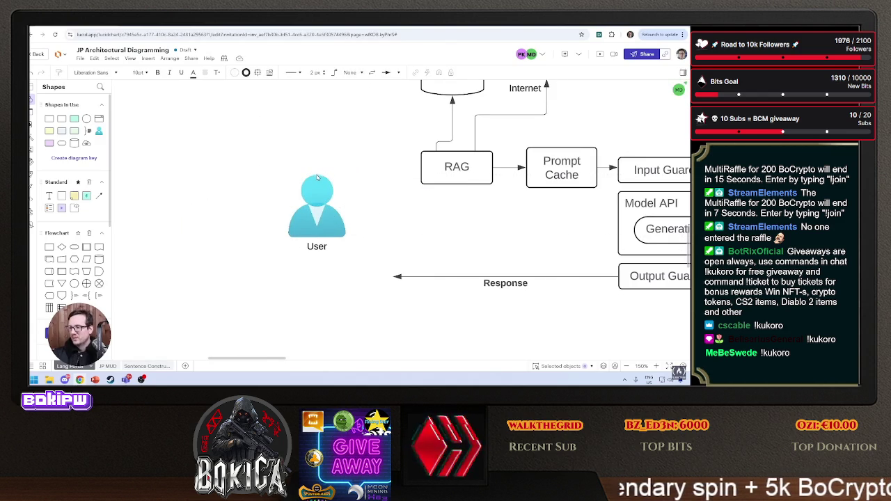
left_click_drag(317, 177, 316, 182)
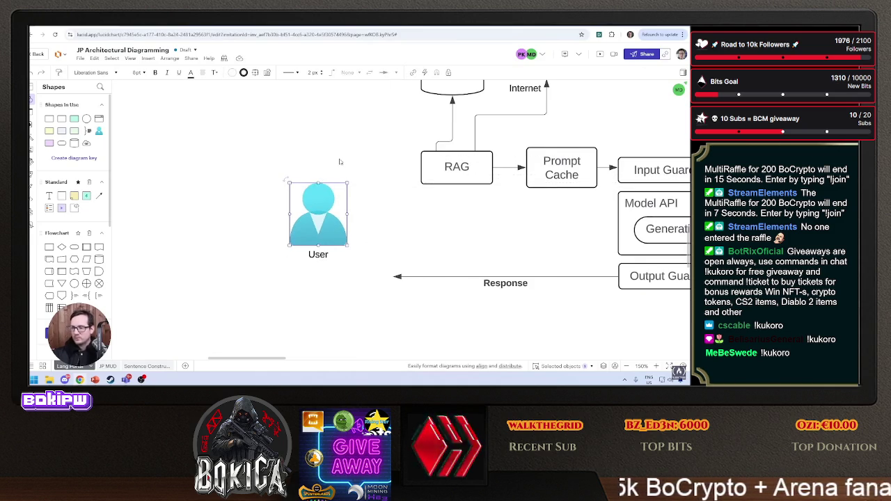
Draw an arrow from the User figure up into RAG.
scroll(340, 161, "up", 6)
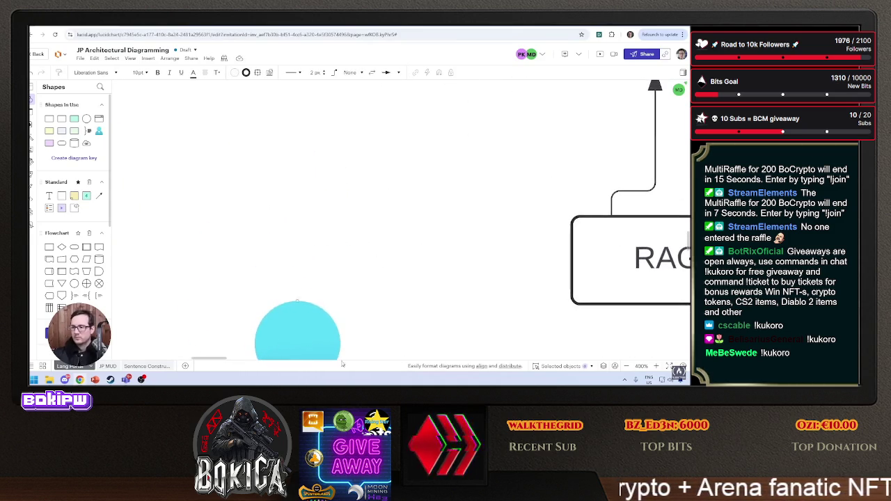
left_click(299, 303)
scroll(300, 288, "down", 3)
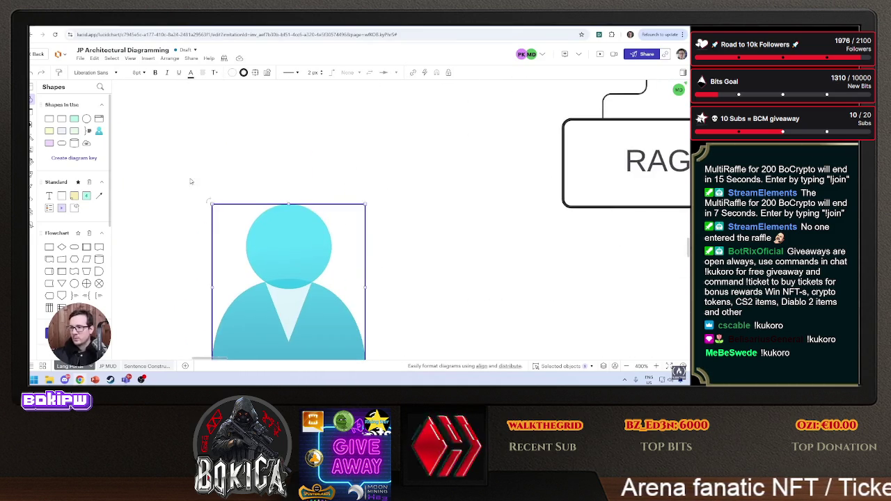
scroll(423, 216, "down", 2)
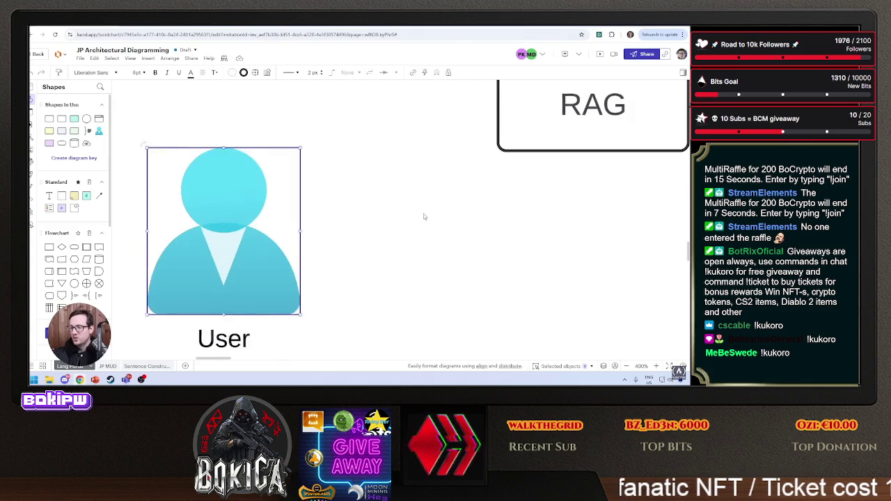
left_click(423, 216)
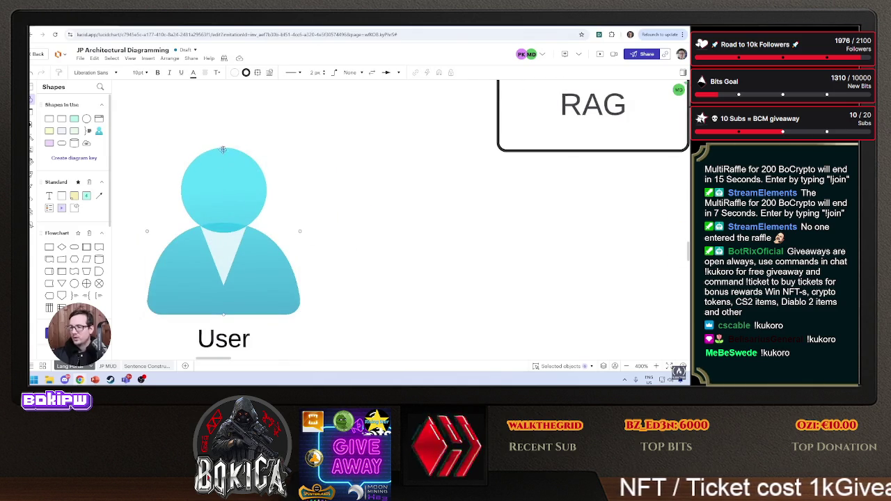
mouse_move(223, 150)
left_mouse_down()
mouse_move(454, 109)
mouse_move(496, 113)
left_mouse_up()
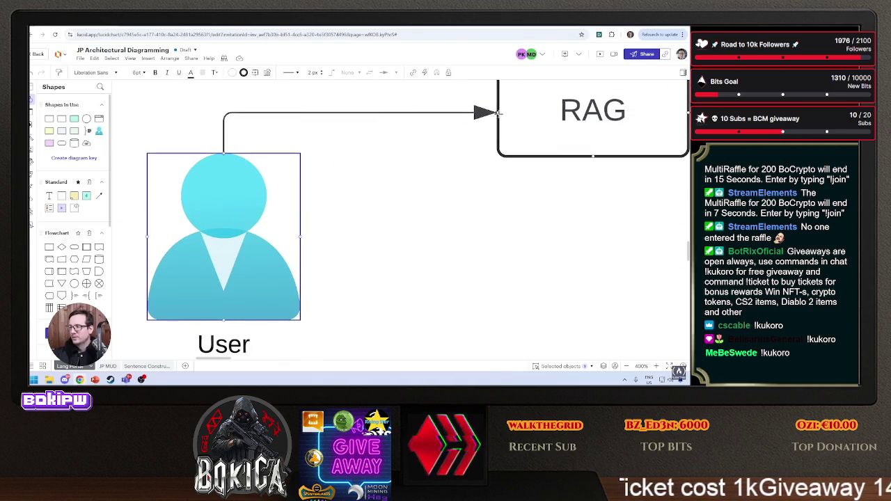
scroll(445, 288, "down", 1)
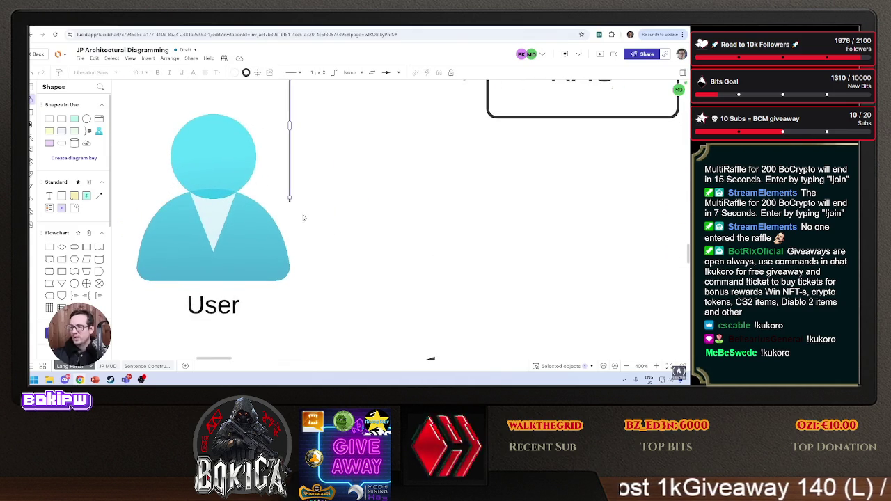
left_click_drag(290, 198, 213, 113)
left_click(411, 201)
Draw a return arrow from Output GuardRail back to the User figure.
scroll(411, 209, "down", 3)
scroll(411, 209, "right", 2)
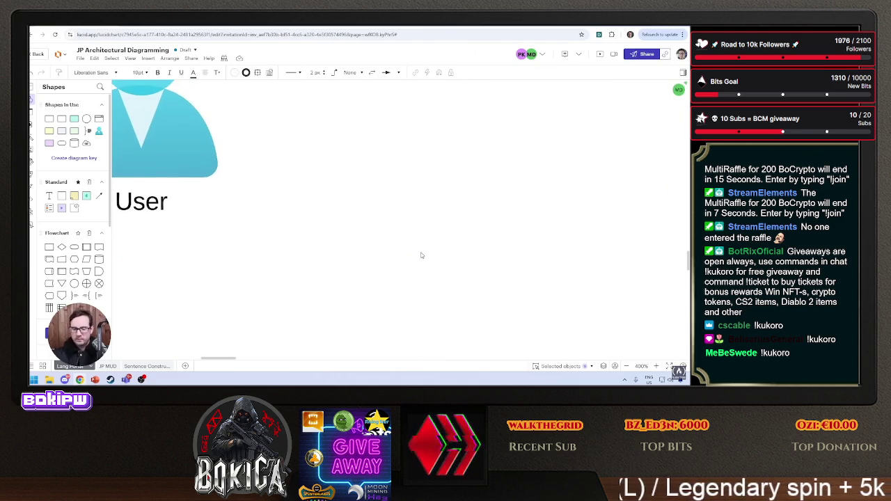
scroll(348, 267, "down", 5, "ctrl")
scroll(493, 262, "right", 2)
scroll(493, 261, "up", 1)
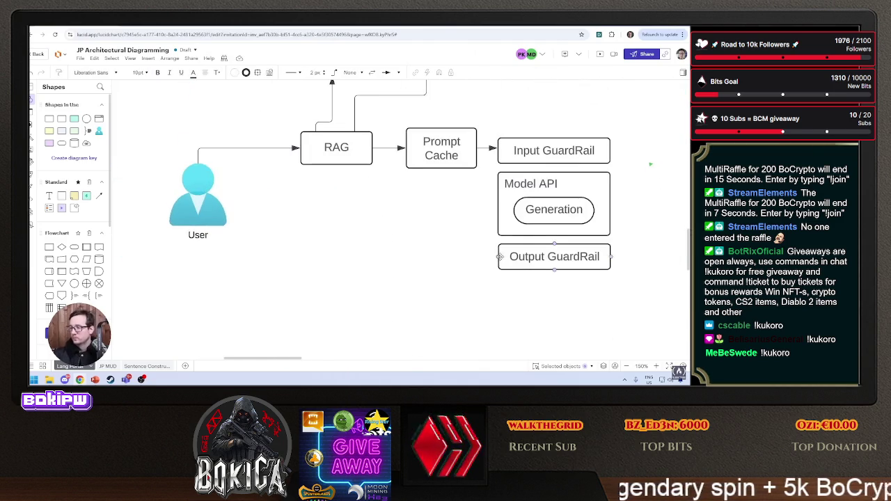
mouse_move(500, 256)
left_mouse_down()
mouse_move(223, 262)
mouse_move(200, 235)
mouse_move(227, 195)
mouse_move(232, 217)
left_mouse_up()
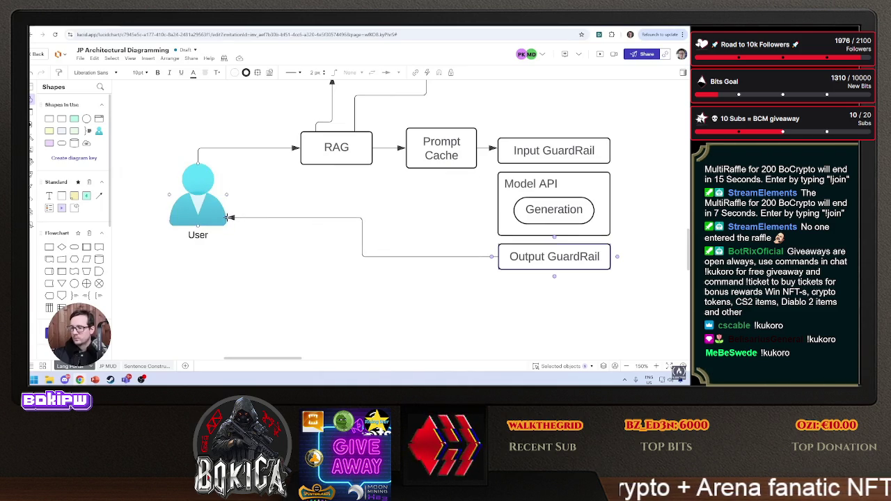
Label the User-to-RAG arrow 'Query' and position the label just above it.
double_click(253, 148)
type("Query")
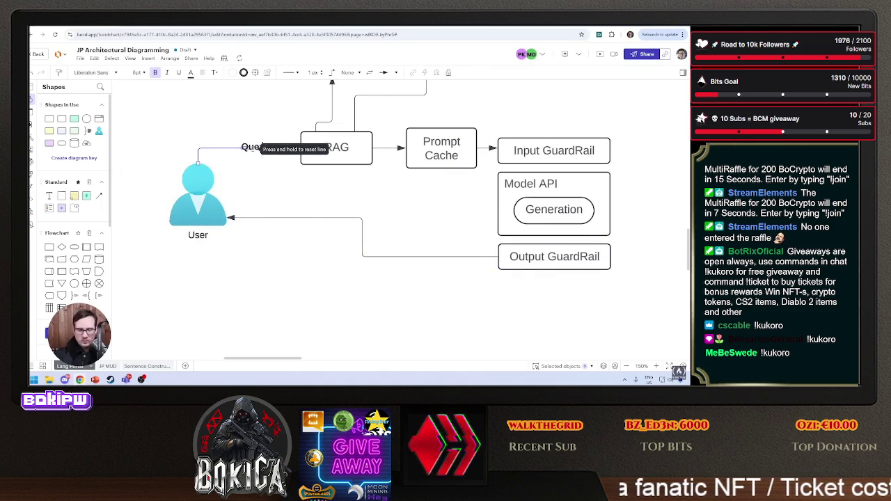
key("Escape")
left_click_drag(249, 143, 247, 136)
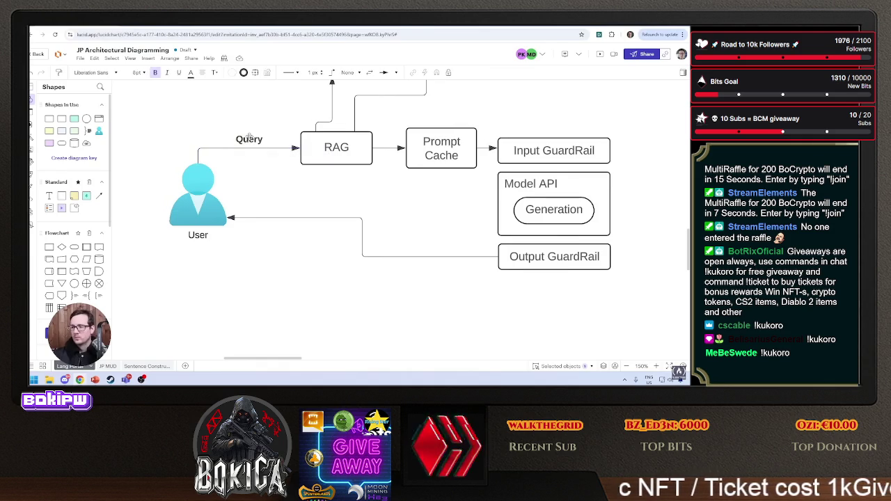
Label the return arrow 'Response' and position the label just above it.
double_click(286, 219)
type("sponse")
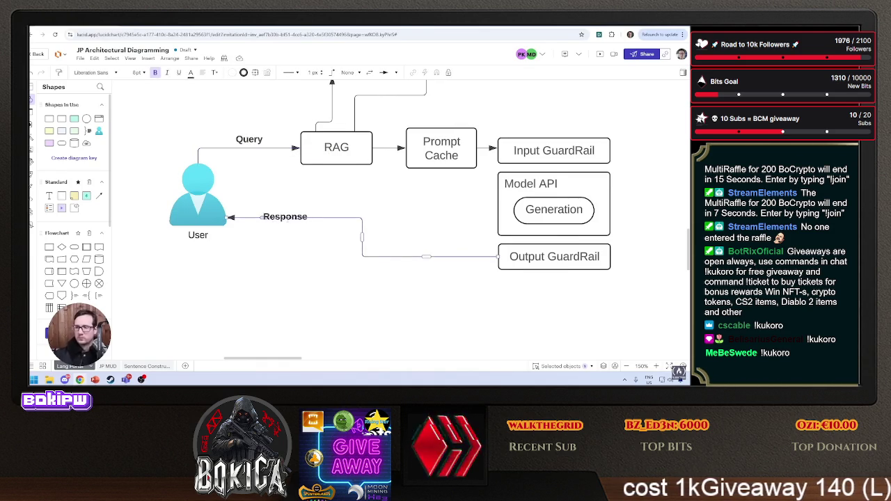
left_click_drag(285, 210, 297, 202)
Pan and zoom so the Study Activity box and the diagram show together.
scroll(386, 228, "up", 3)
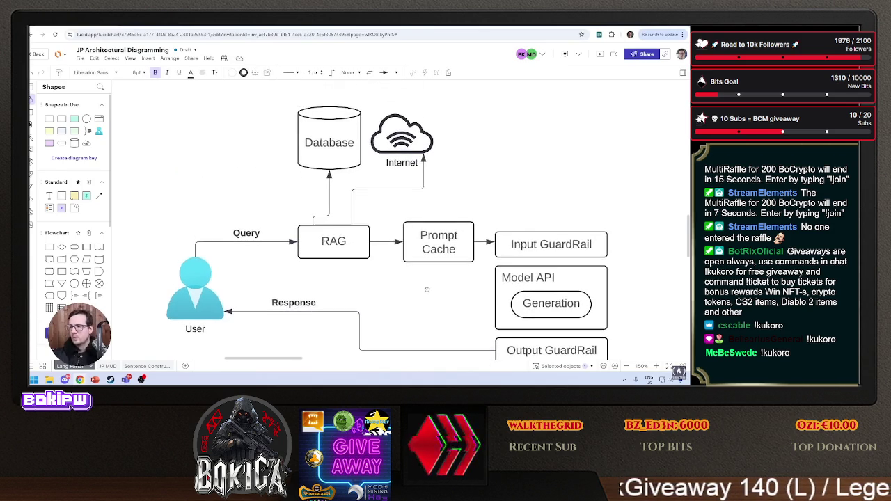
mouse_move(423, 291)
left_mouse_down()
mouse_move(390, 269)
mouse_move(460, 278)
left_mouse_up()
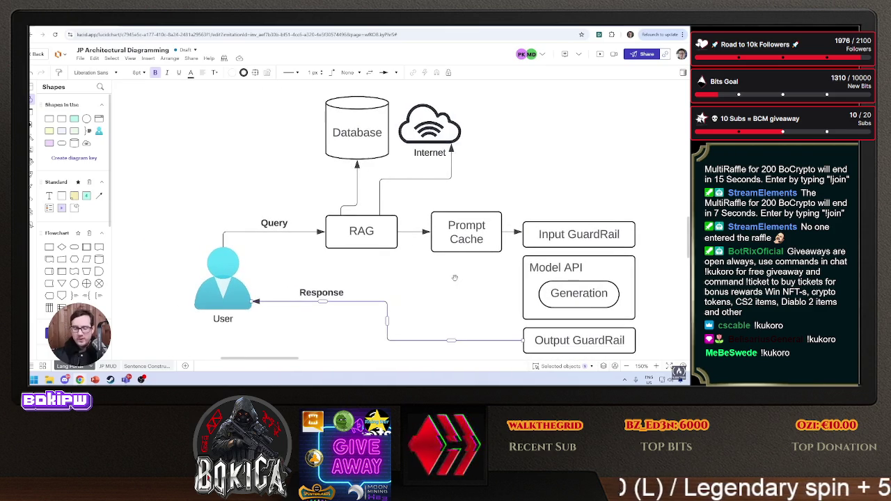
scroll(390, 221, "down", 3)
scroll(335, 280, "up", 3)
Stretch the Study Activity box into a frame around the database, RAG and guardrails.
scroll(309, 199, "down", 2)
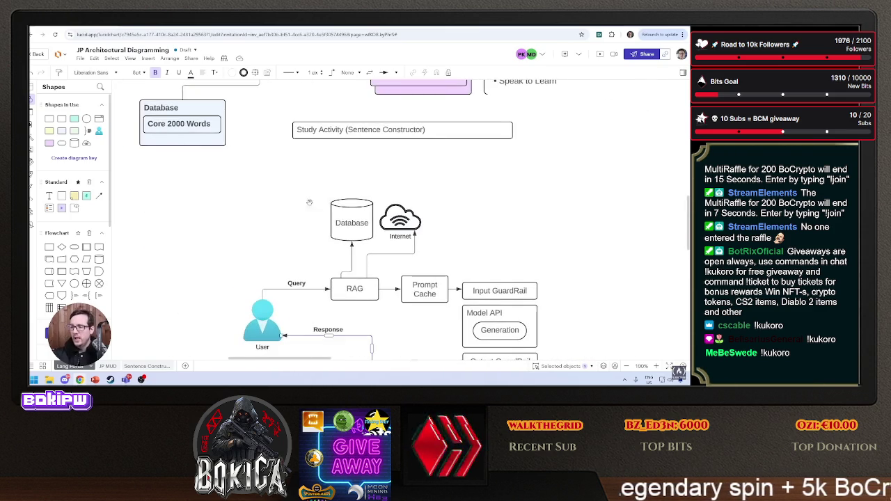
left_click(445, 133)
mouse_move(479, 139)
left_mouse_down()
mouse_move(597, 189)
mouse_move(597, 237)
left_mouse_up()
mouse_move(481, 204)
left_mouse_down()
mouse_move(528, 269)
mouse_move(549, 265)
mouse_move(541, 257)
left_mouse_up()
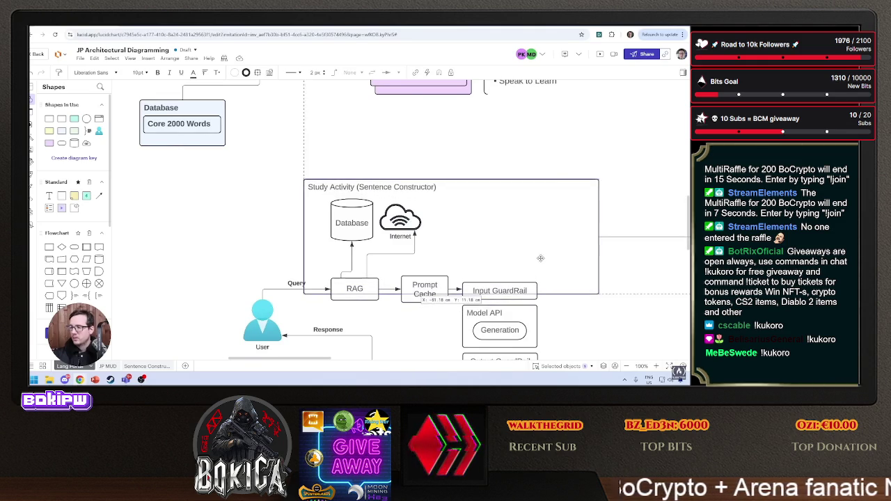
scroll(567, 219, "down", 3)
mouse_move(577, 213)
left_mouse_down()
mouse_move(575, 287)
mouse_move(540, 308)
mouse_move(528, 304)
left_mouse_up()
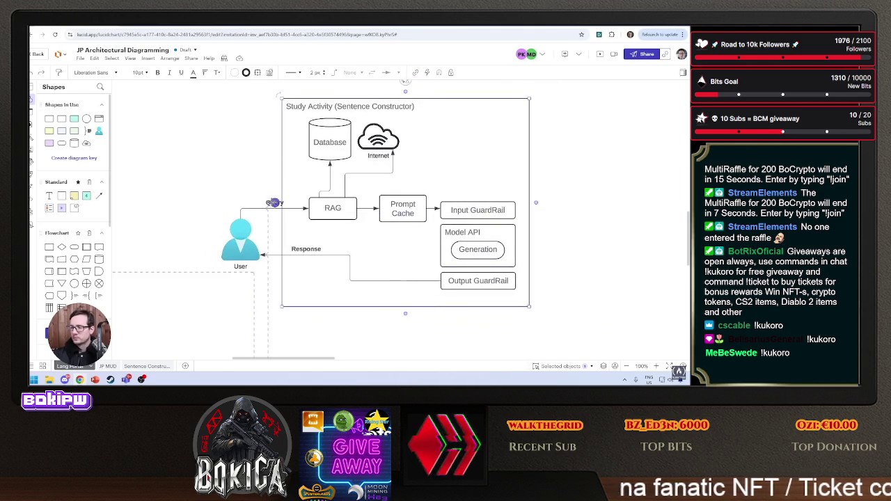
Slide the Query label toward the User and move the framed diagram below the Lang Portal diagram.
left_click(261, 204)
left_click_drag(268, 203, 248, 202)
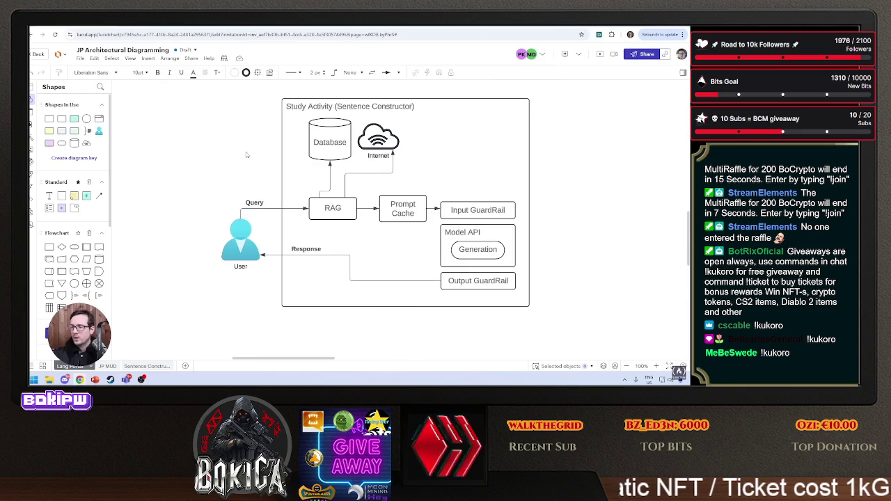
left_click_drag(201, 112, 590, 325)
mouse_move(326, 106)
left_mouse_down()
mouse_move(344, 232)
mouse_move(366, 216)
mouse_move(381, 170)
left_mouse_up()
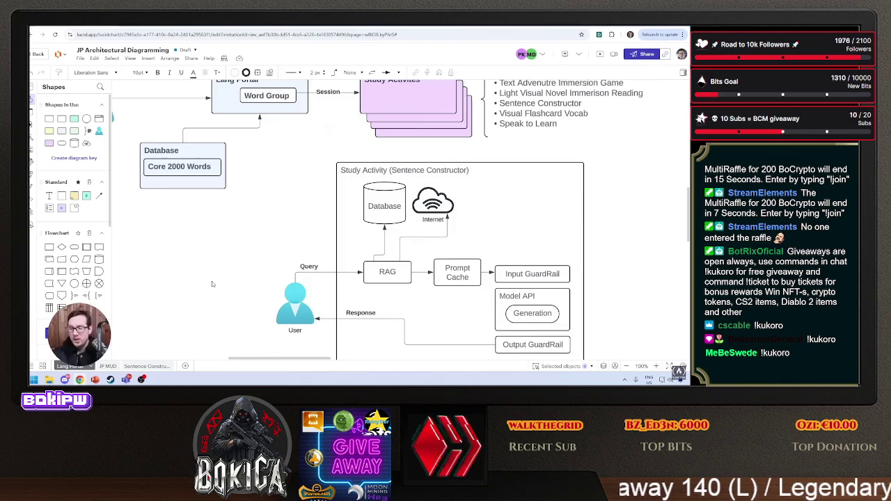
scroll(565, 248, "down", 2)
scroll(564, 248, "right", 4)
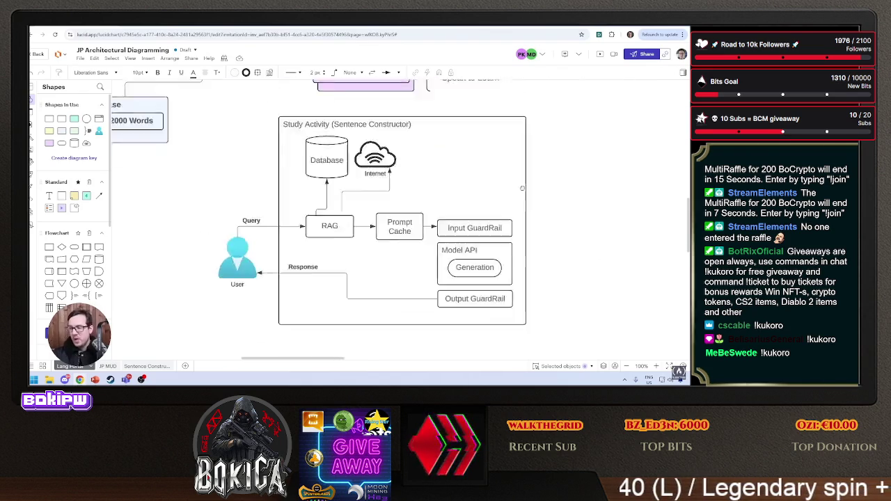
Delete the Generation shape and rename the Model API box to LLM.
left_click(372, 234)
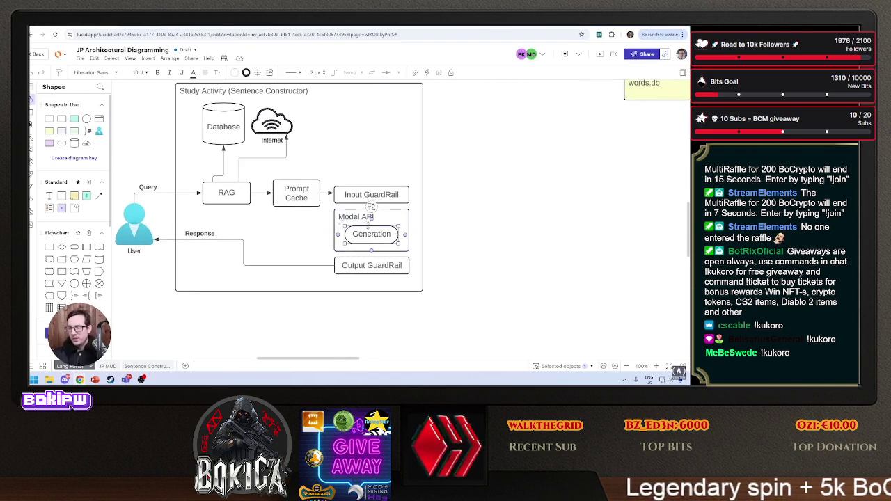
key("Delete")
double_click(356, 217)
type("LM")
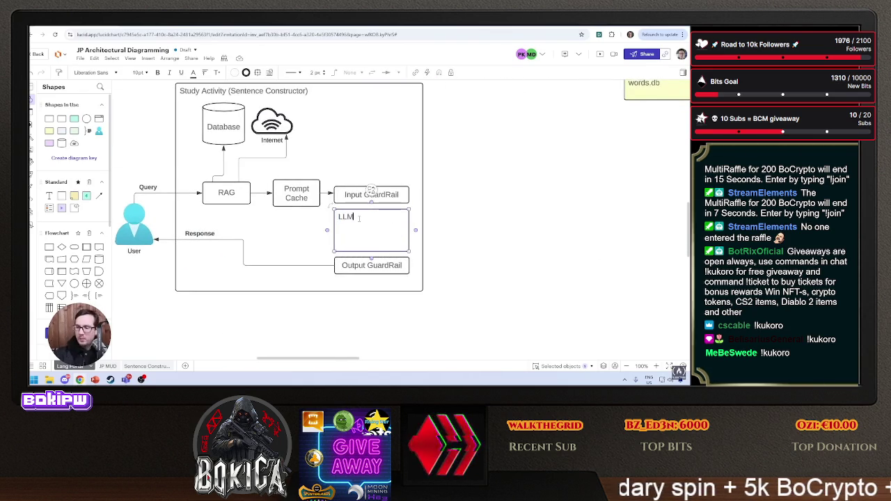
key("Escape")
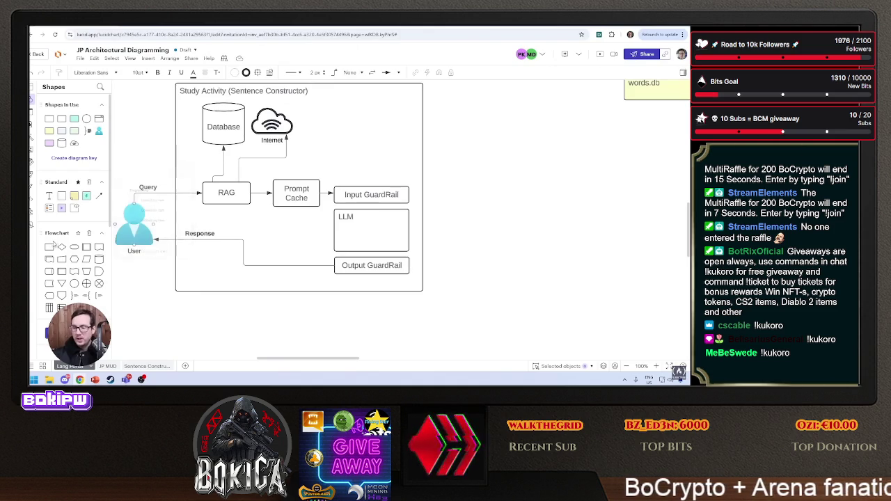
Add a small '70B Parameters' process shape and place it inside the LLM box.
left_click_drag(50, 246, 496, 246)
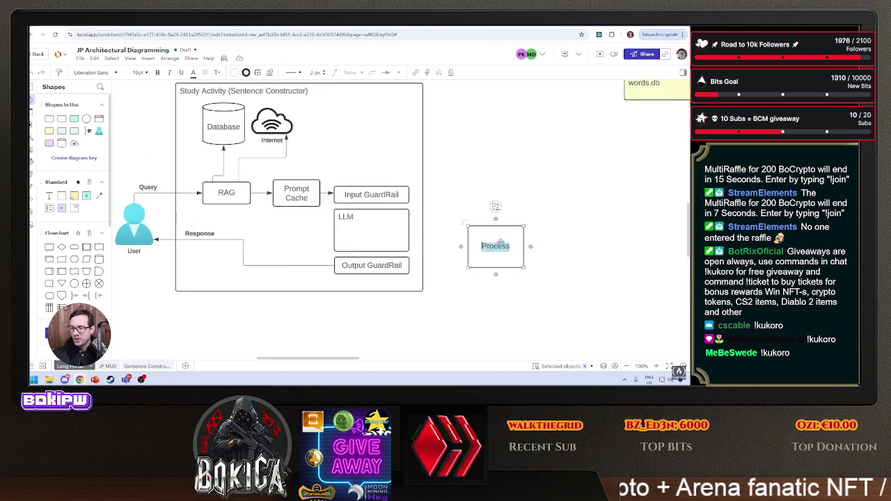
type("70B")
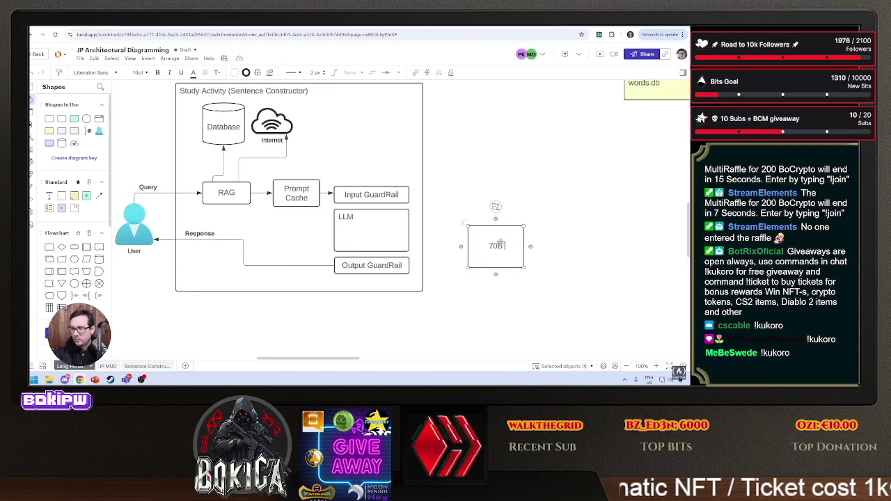
left_click_drag(522, 266, 512, 242)
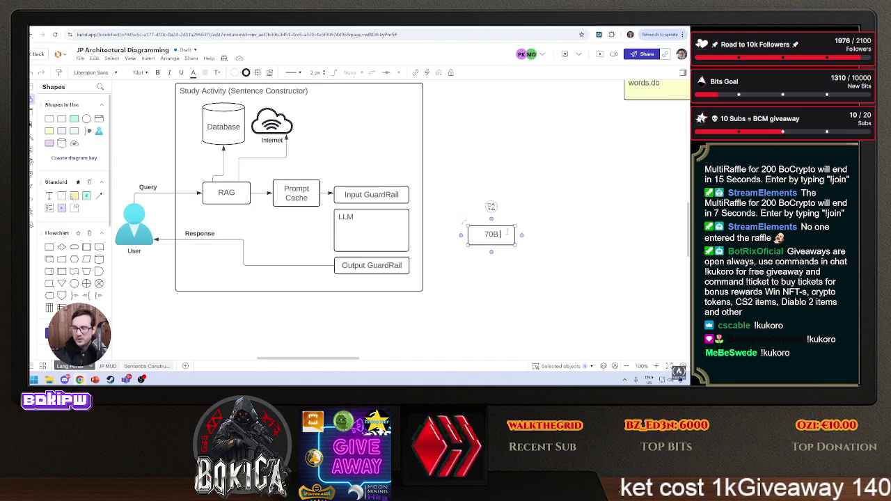
type("param")
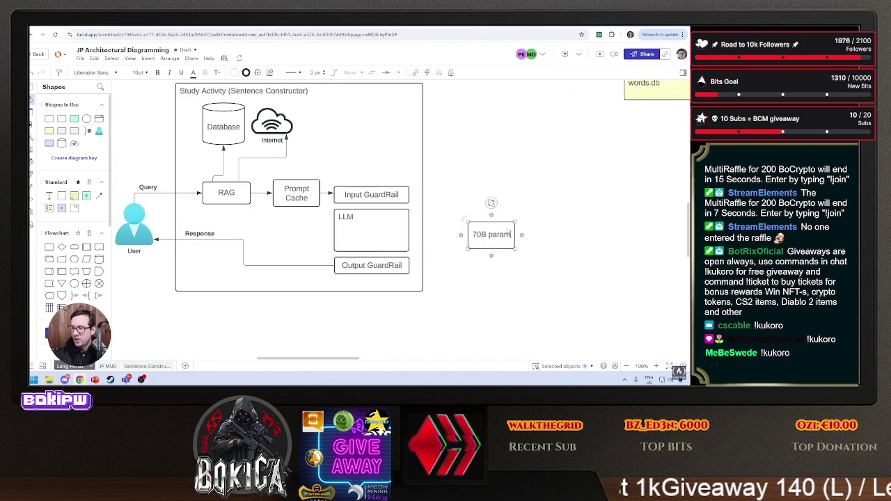
key("BackSpace")
key("BackSpace")
key("BackSpace")
type("eters")
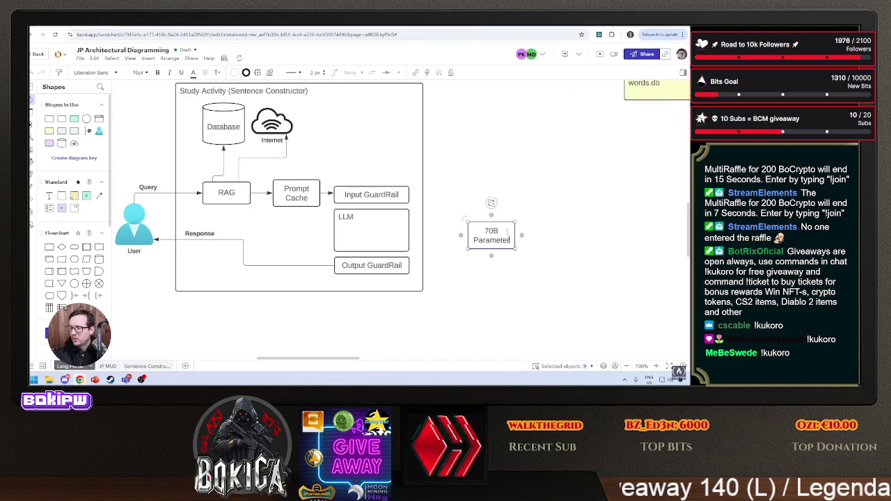
key("Escape")
mouse_move(494, 235)
left_mouse_down()
mouse_move(364, 233)
mouse_move(391, 231)
left_mouse_up()
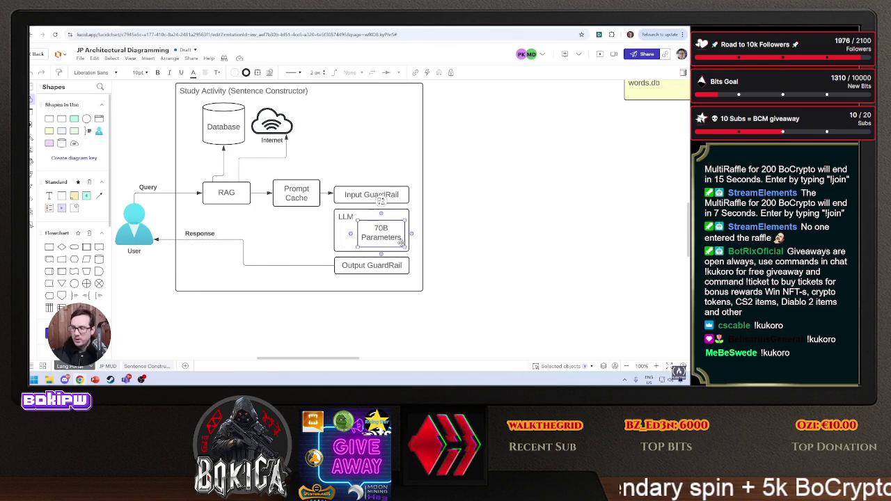
Remove the inner parameters shape and relabel the box 'LLM 7B' with 7B in bold.
double_click(391, 238)
key("BackSpace")
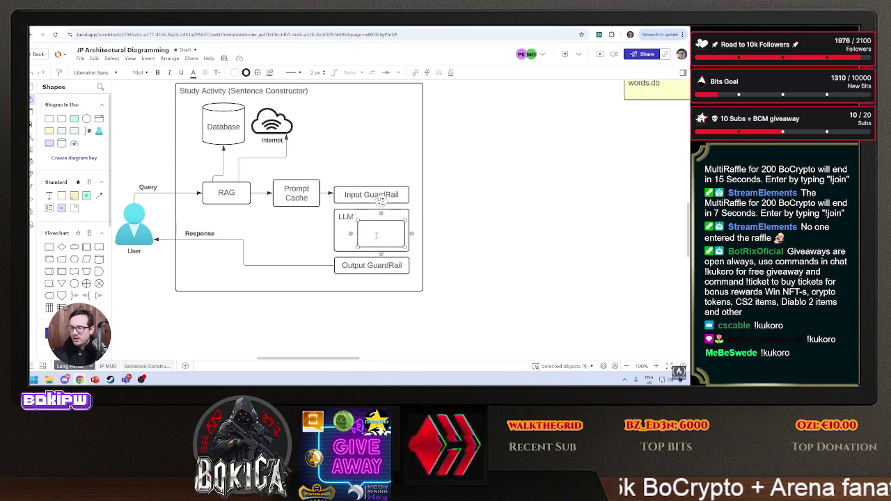
left_click(354, 225)
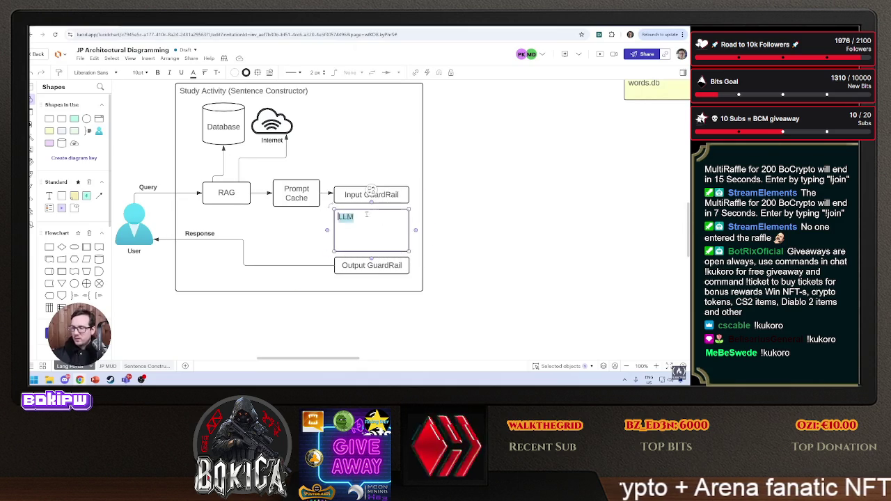
left_click(382, 212)
type("B")
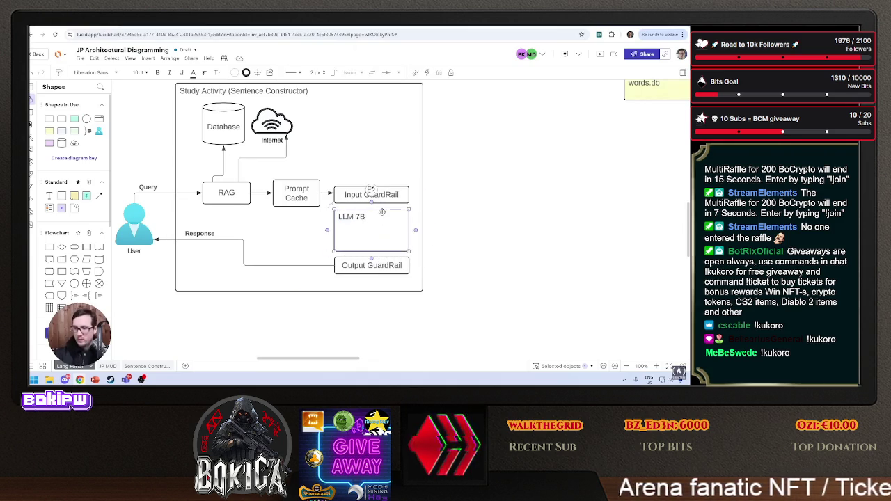
key("ctrl+shift+Left")
left_click(492, 196)
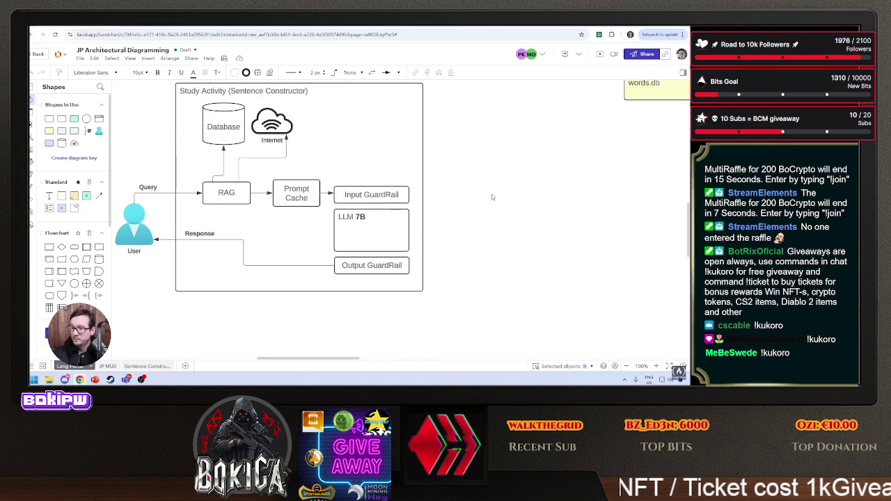
left_click_drag(445, 171, 532, 229)
Add 'Vector' before Database in the cylinder's label so it reads 'Vector Database'.
scroll(532, 229, "up", 2)
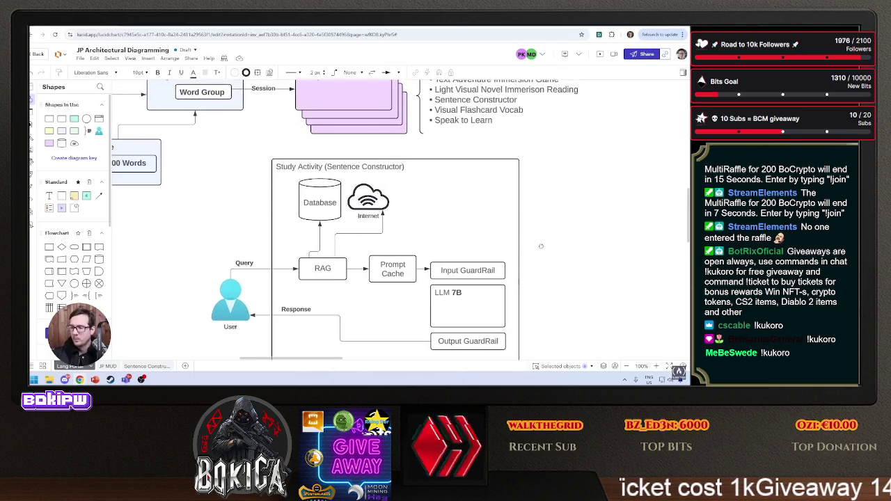
scroll(449, 200, "down", 3)
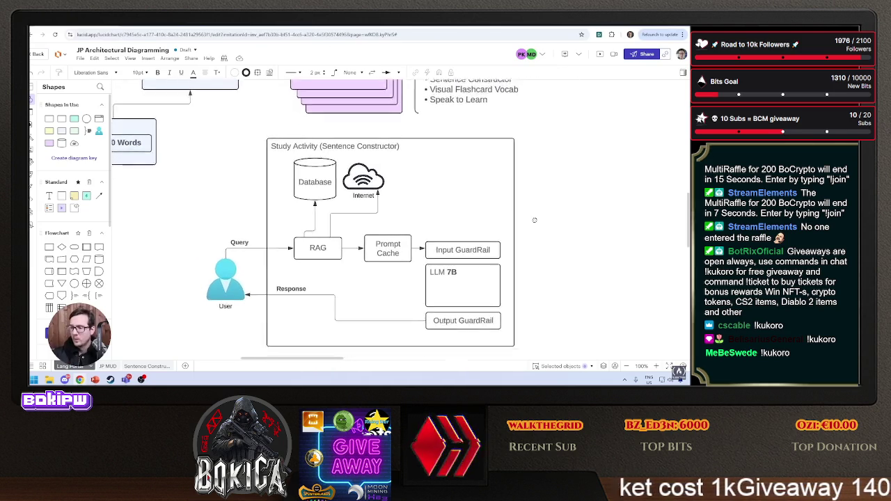
double_click(308, 161)
left_click(289, 160)
type("Vect")
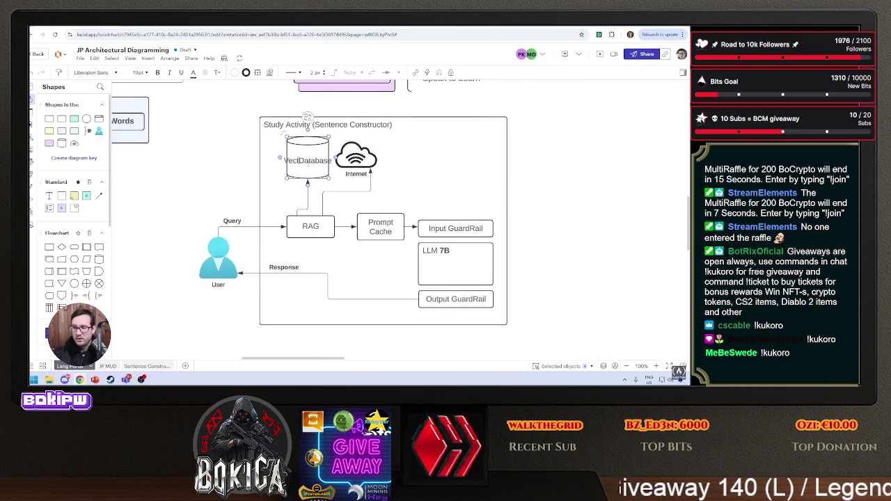
type("or")
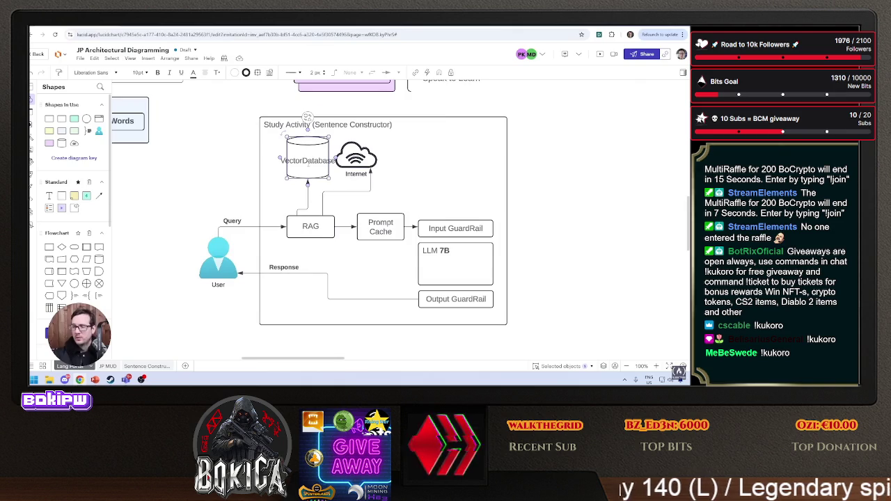
double_click(305, 162)
left_click(302, 161)
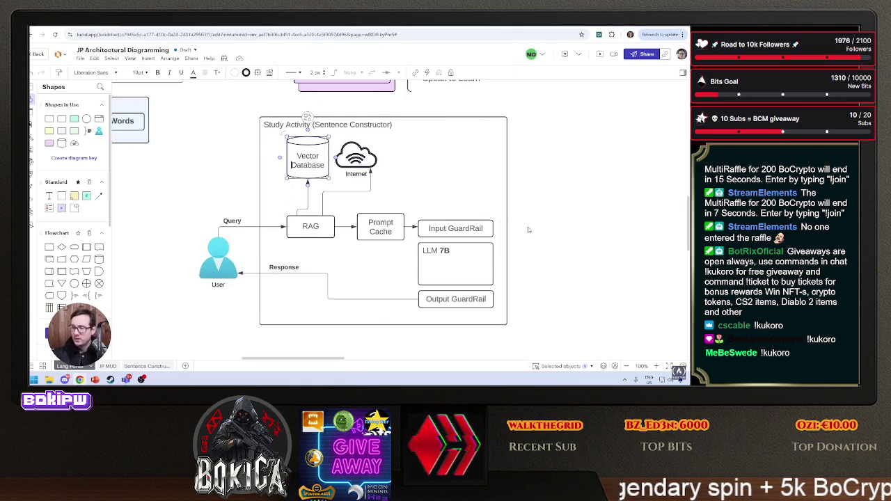
left_click(557, 226)
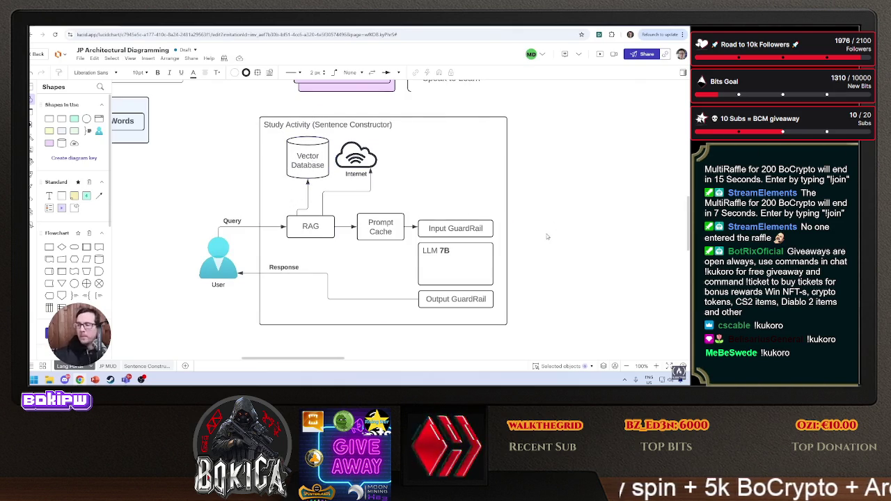
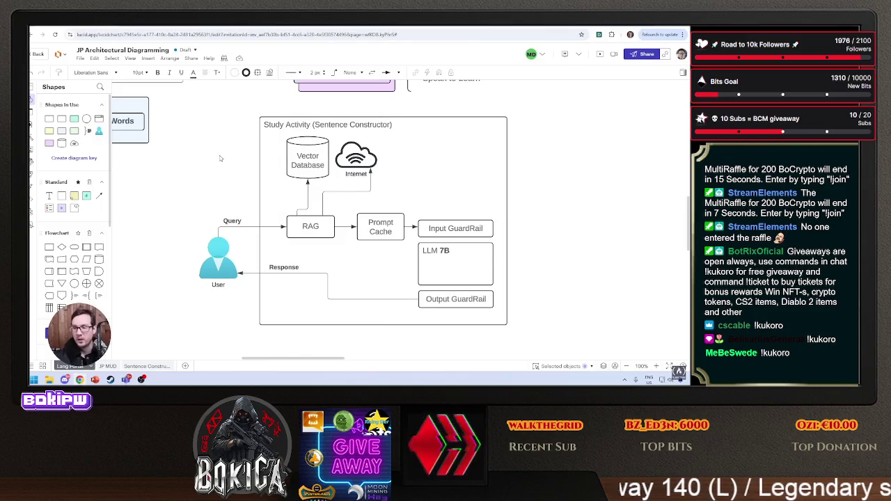
Snip a screenshot of the Conceptual architecture diagram, then switch to the GitHub repository tab.
scroll(275, 192, "left", 5)
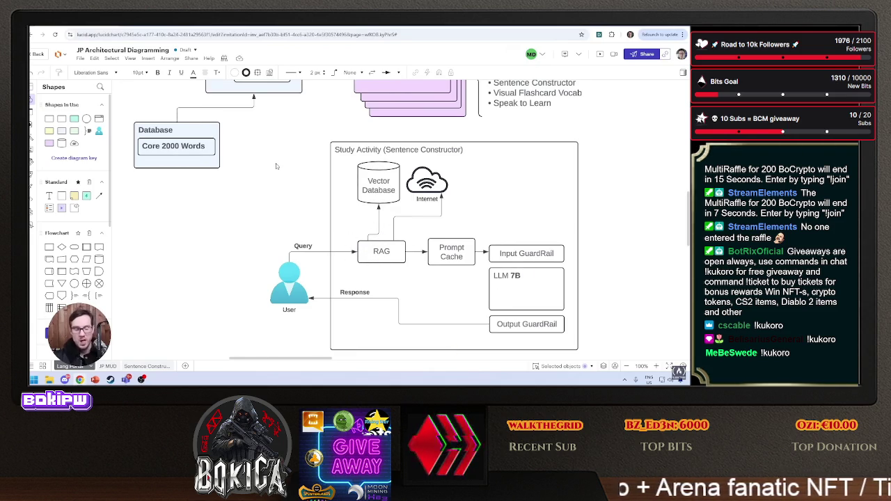
scroll(255, 175, "down", 5)
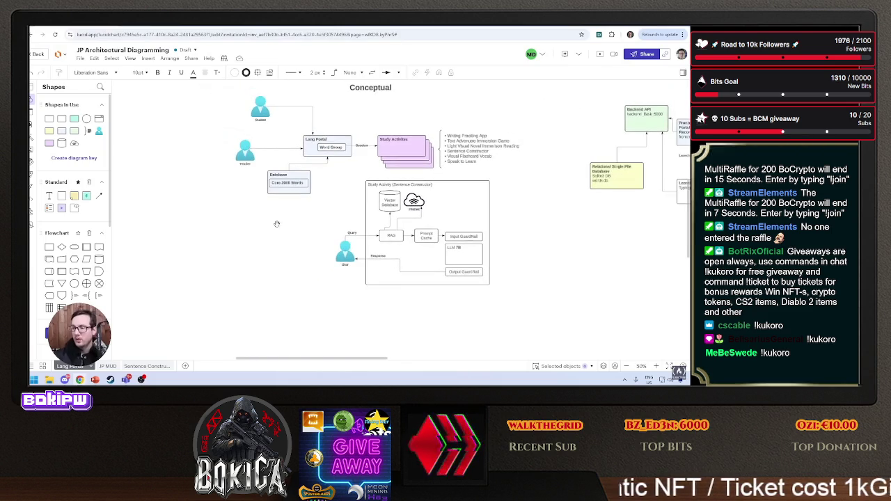
scroll(217, 269, "up", 2)
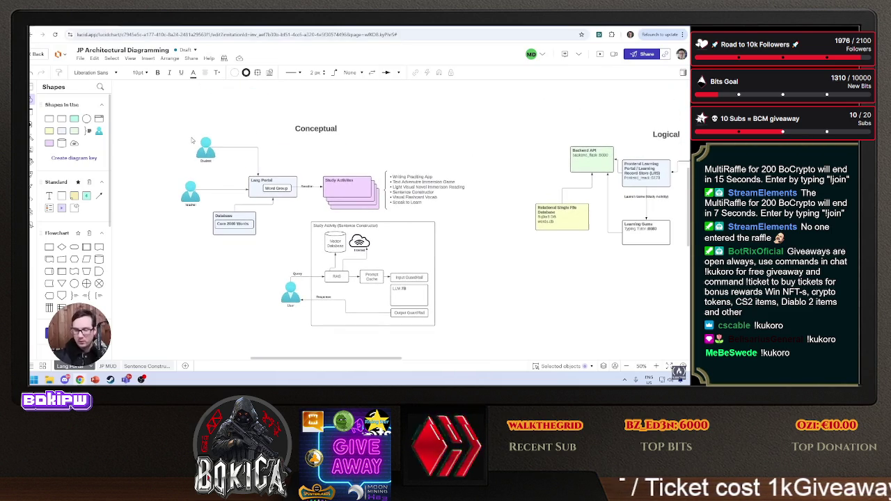
key("super+shift+s")
left_click_drag(165, 112, 473, 342)
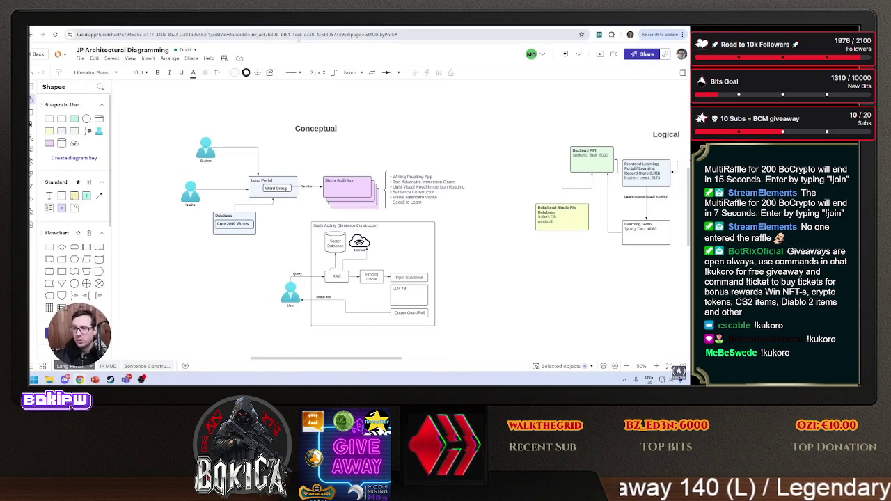
left_click(280, 27)
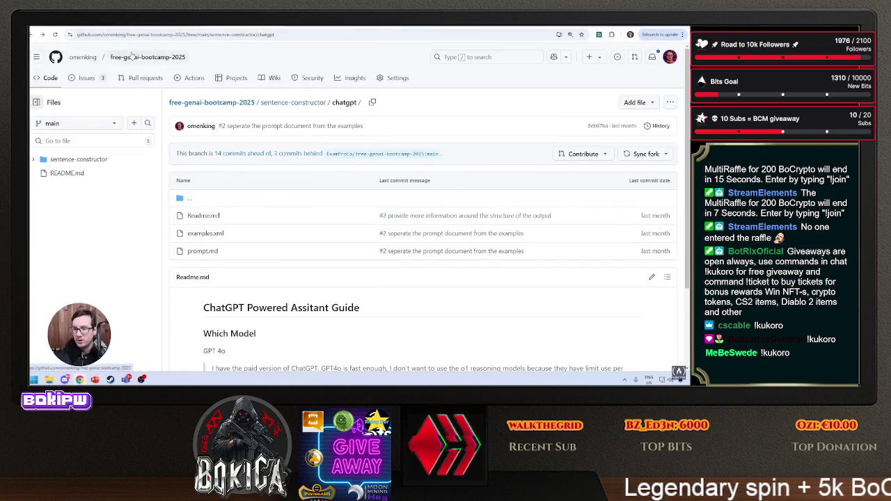
Open the repository in github.dev and create a genai-architecting folder at its root.
key("period")
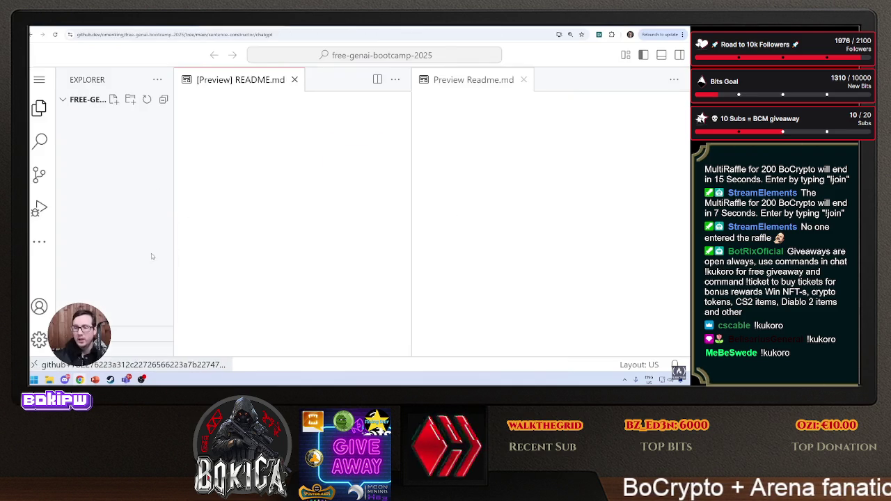
right_click(135, 142)
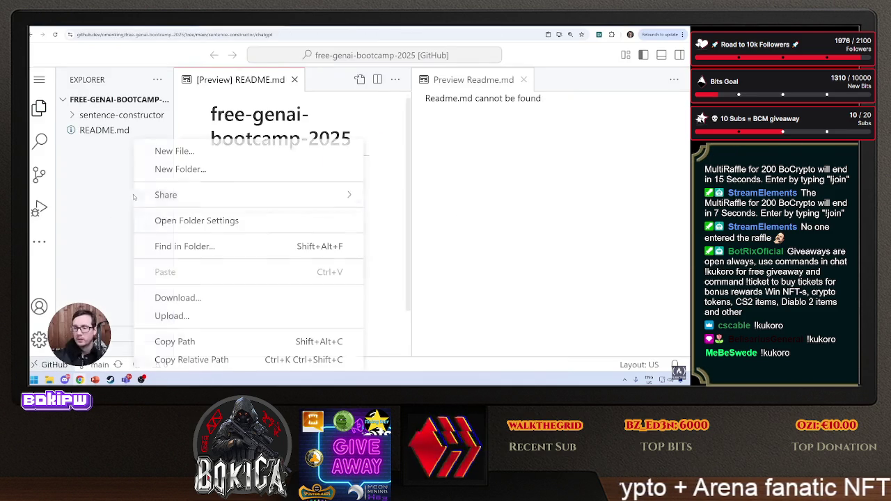
left_click(180, 170)
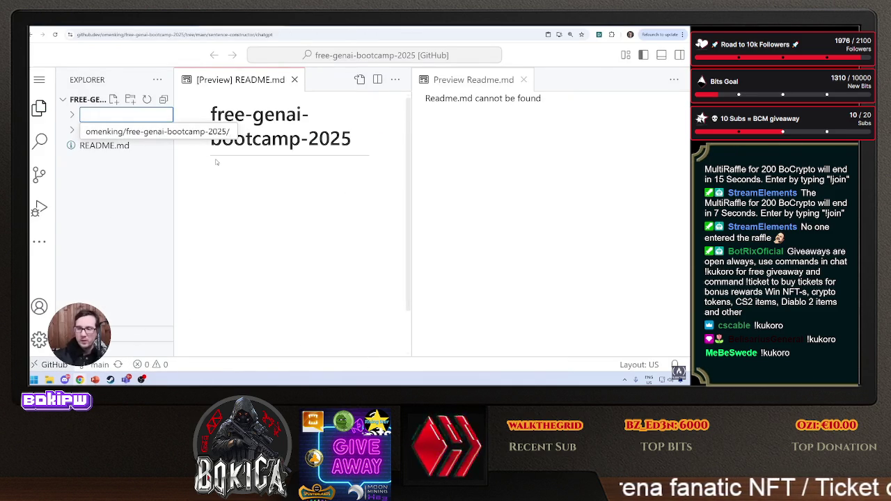
type("genai-architecting")
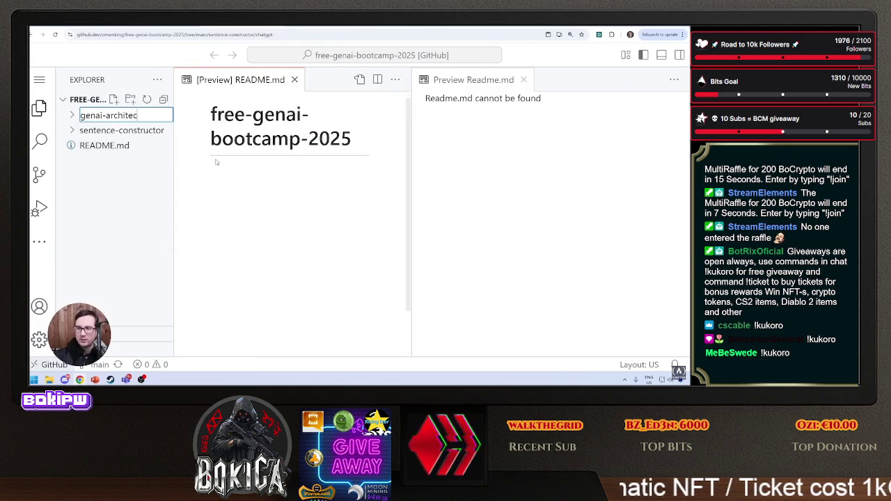
key("Return")
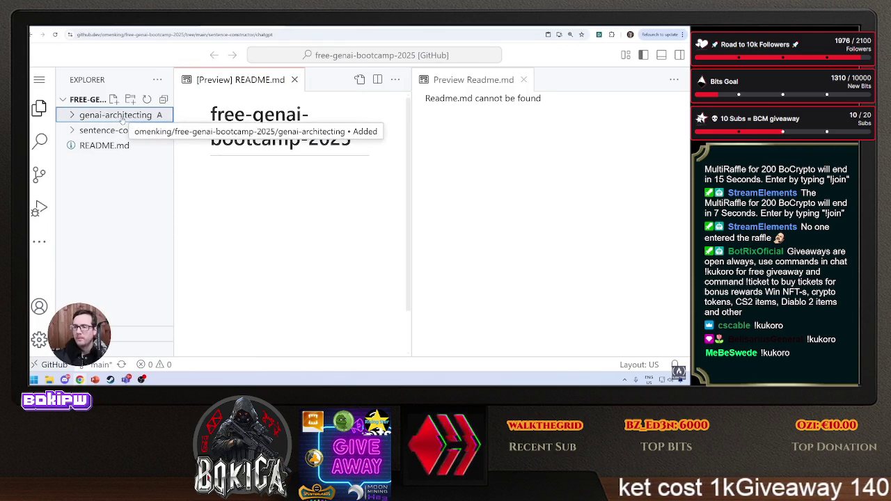
key("super")
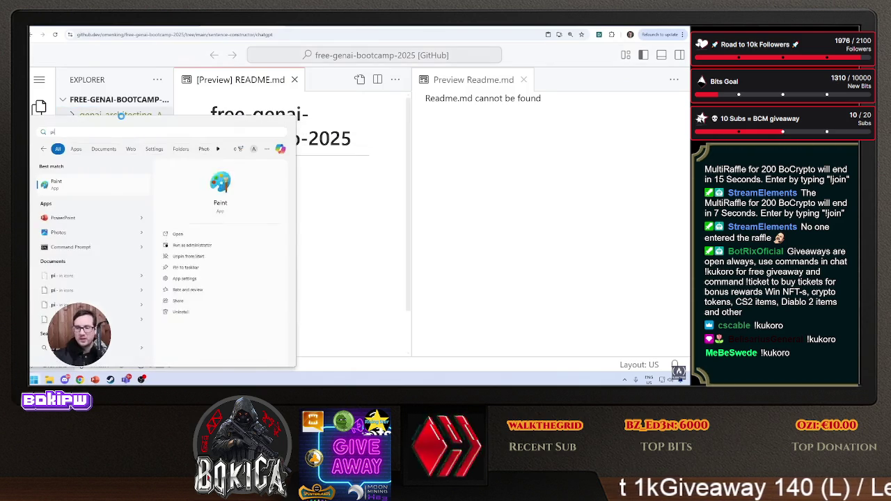
Launch Paint and paste in the captured Conceptual diagram.
type("paint")
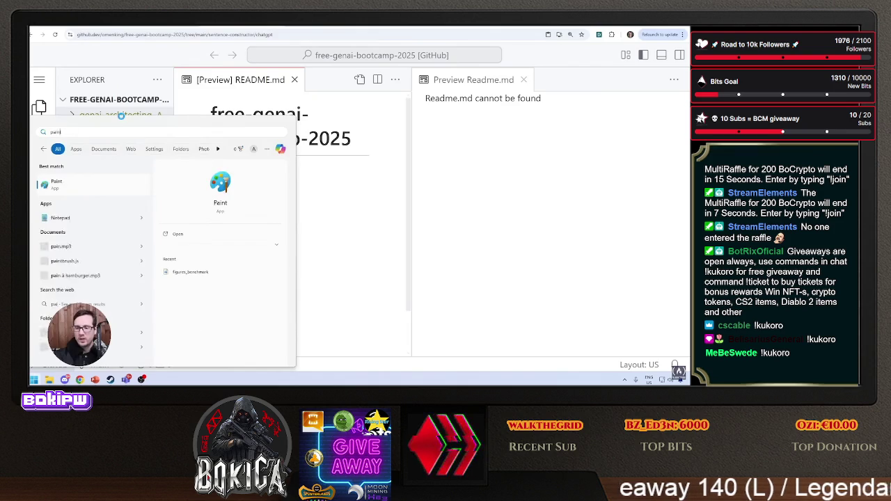
key("Return")
key("ctrl+v")
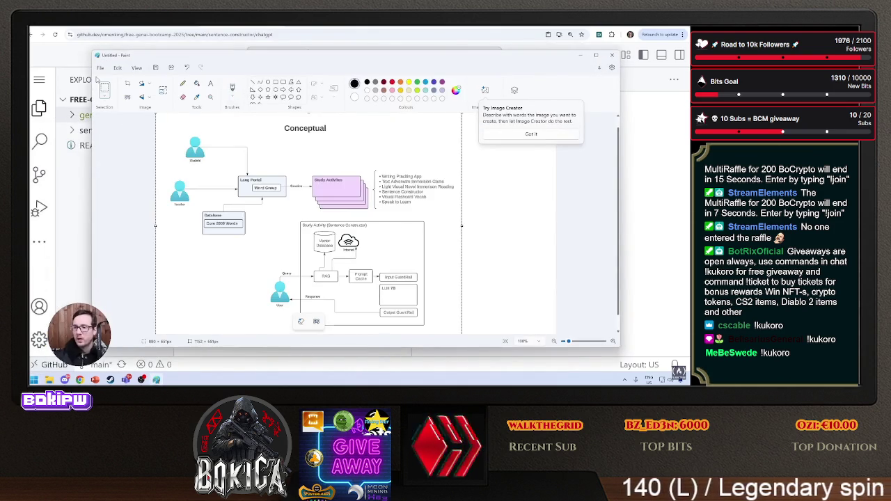
Save the image to the Desktop as PNG 'genai-architecture' and close Paint.
left_click(101, 68)
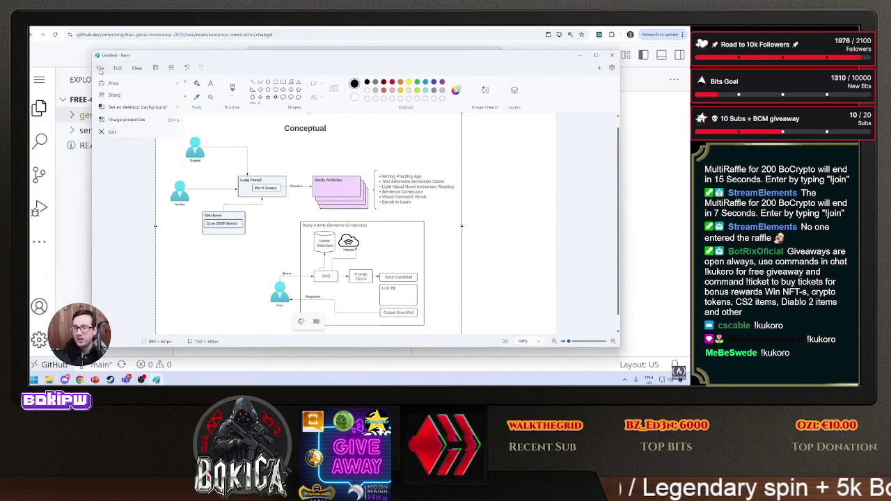
mouse_move(137, 143)
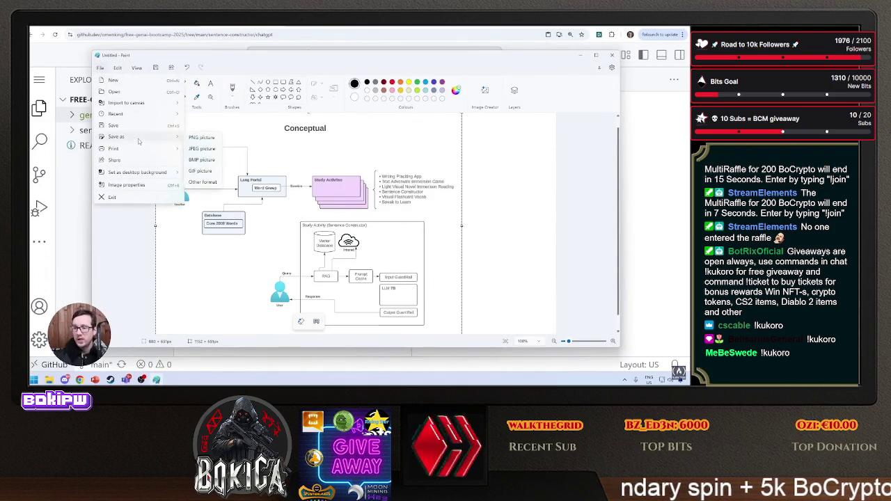
left_click(202, 186)
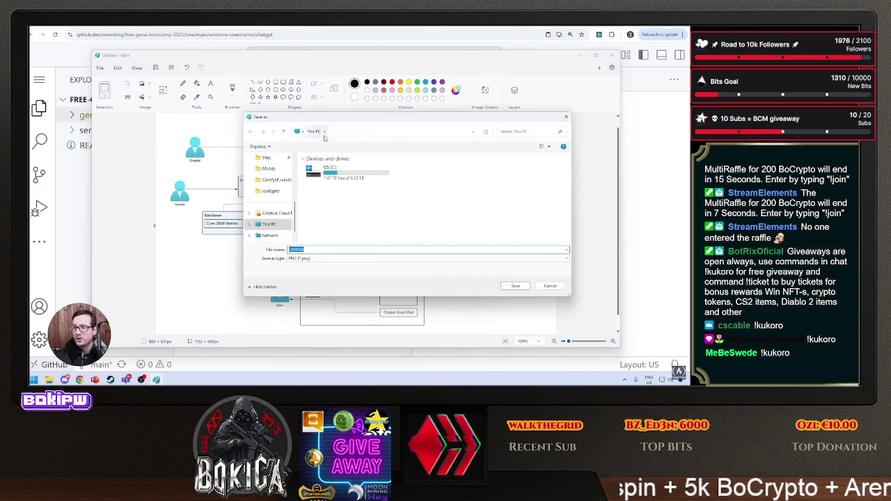
scroll(297, 207, "up", 5)
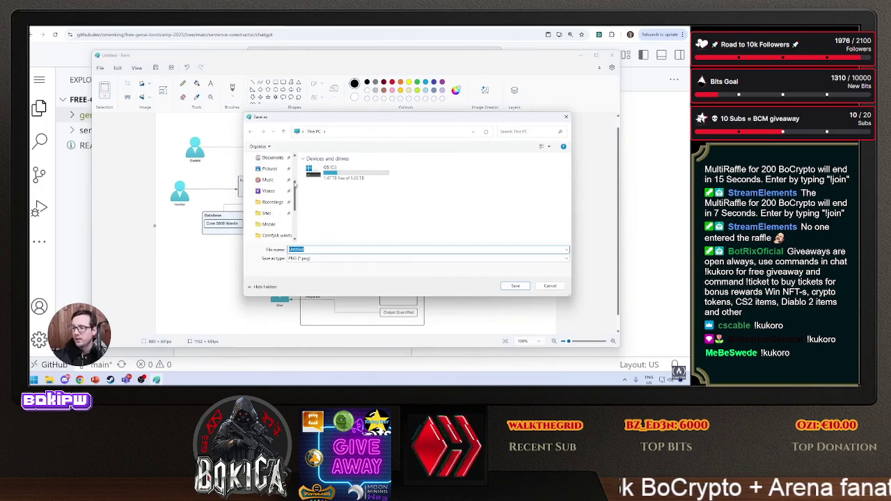
left_click(270, 193)
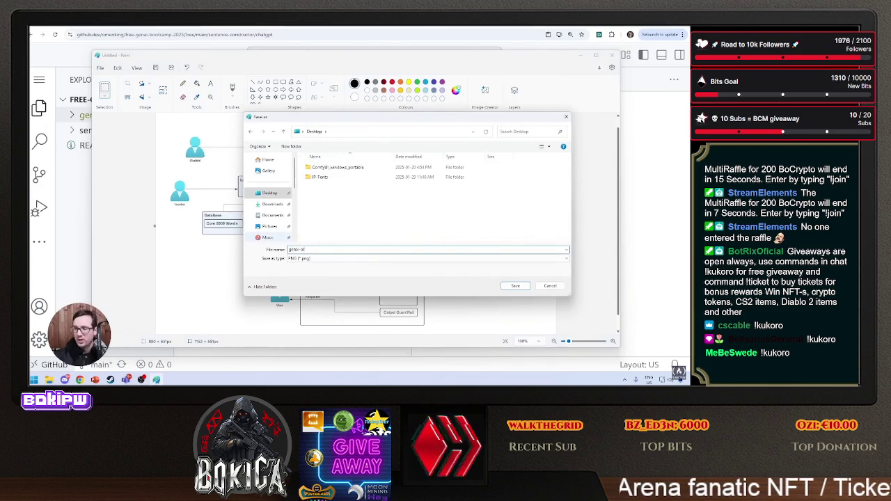
type("chitecture")
key("Return")
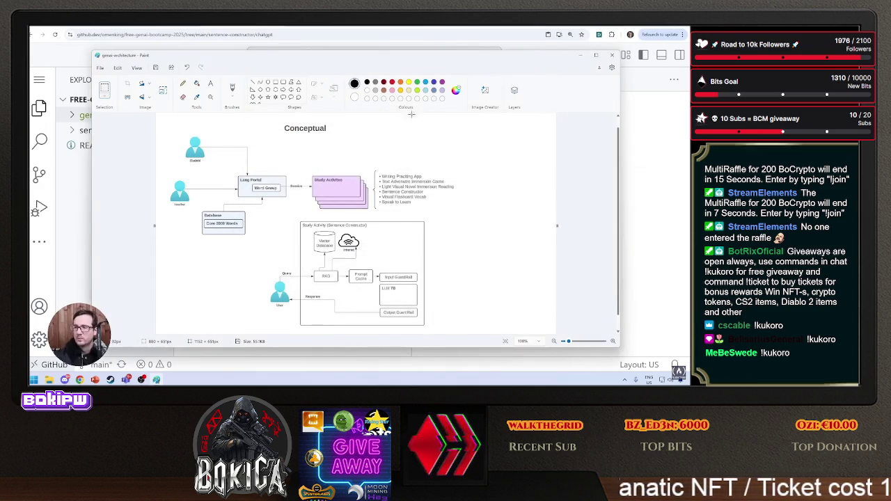
left_click(613, 55)
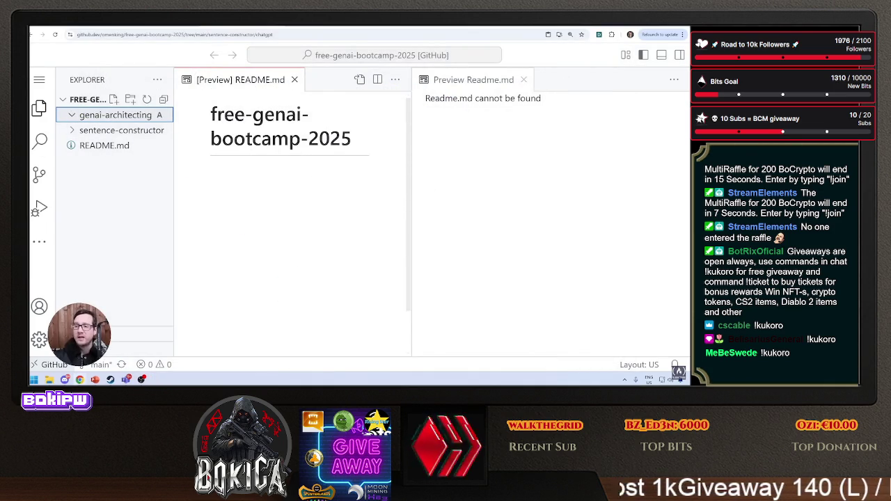
Add genai-architecture.png from the desktop into the genai-architecting folder and preview it.
key("super")
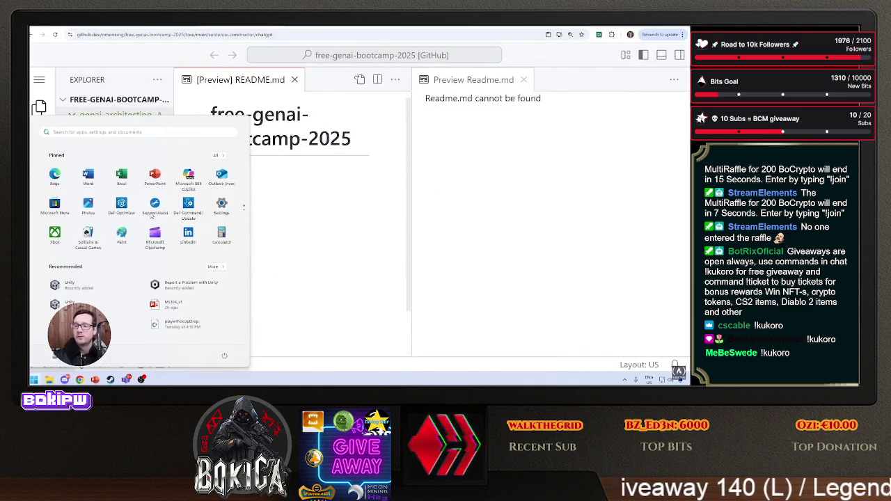
left_click(145, 102)
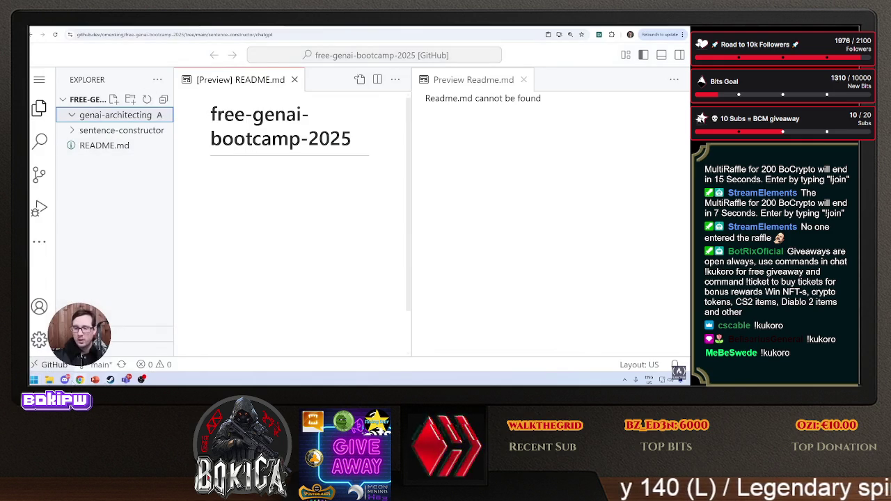
left_click(245, 162)
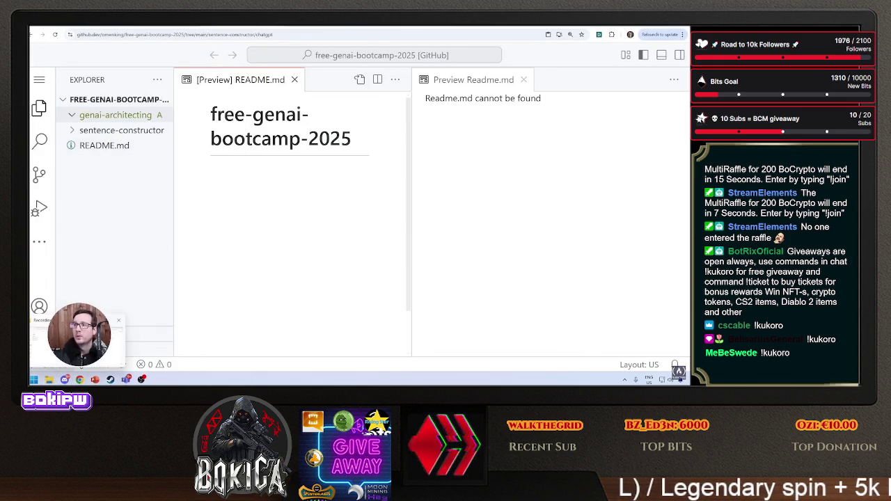
key("super+d")
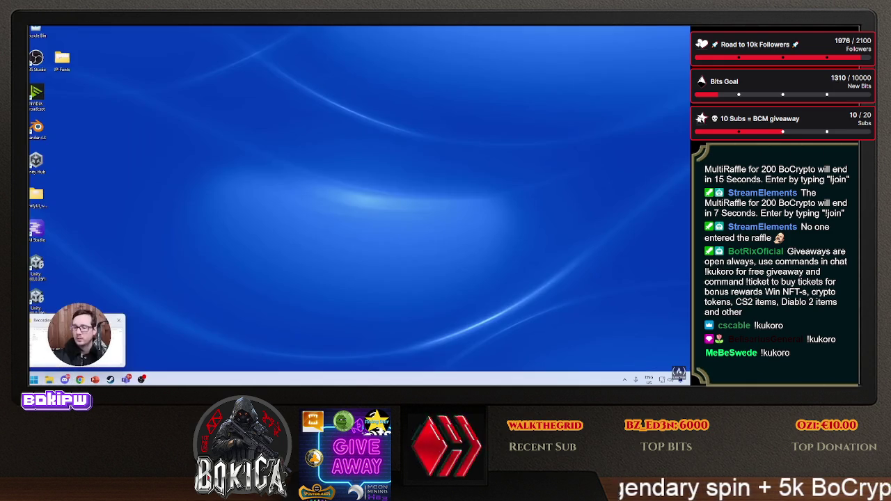
key("super+d")
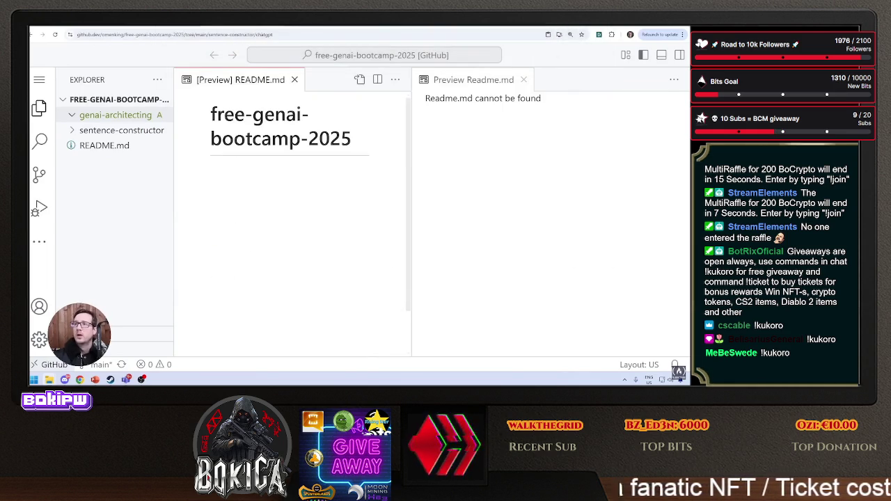
left_click(118, 115)
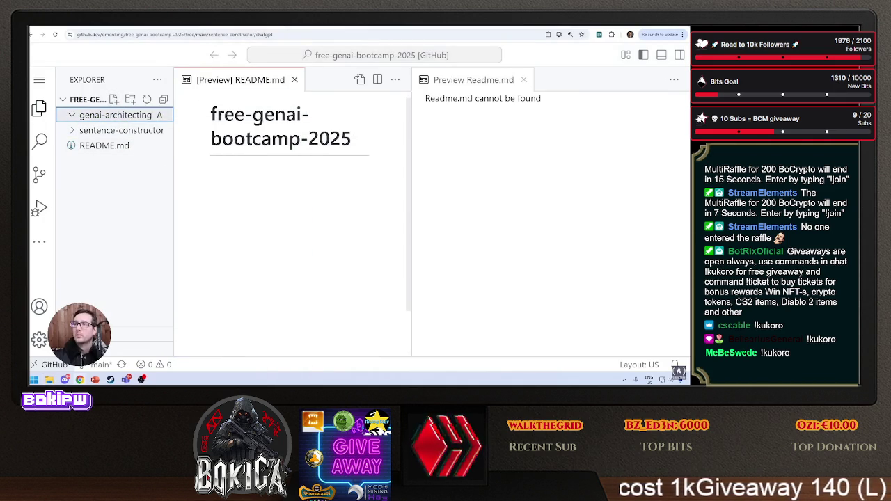
left_click(127, 124)
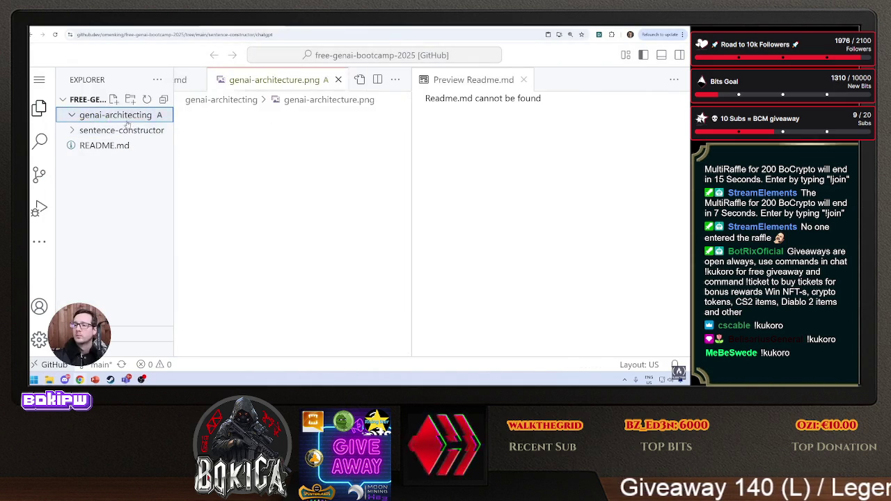
left_click(524, 80)
Create an empty Readme.md file inside the genai-architecting folder.
right_click(117, 99)
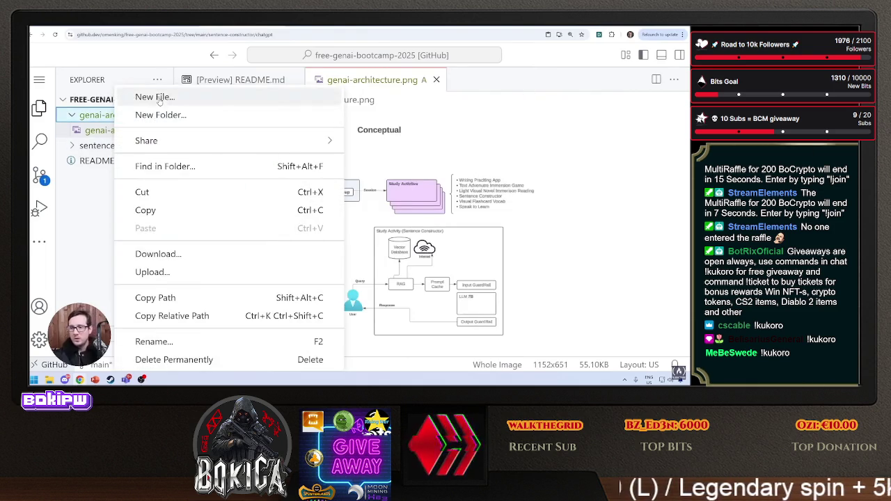
left_click(159, 102)
type("R")
type(".md")
key("Return")
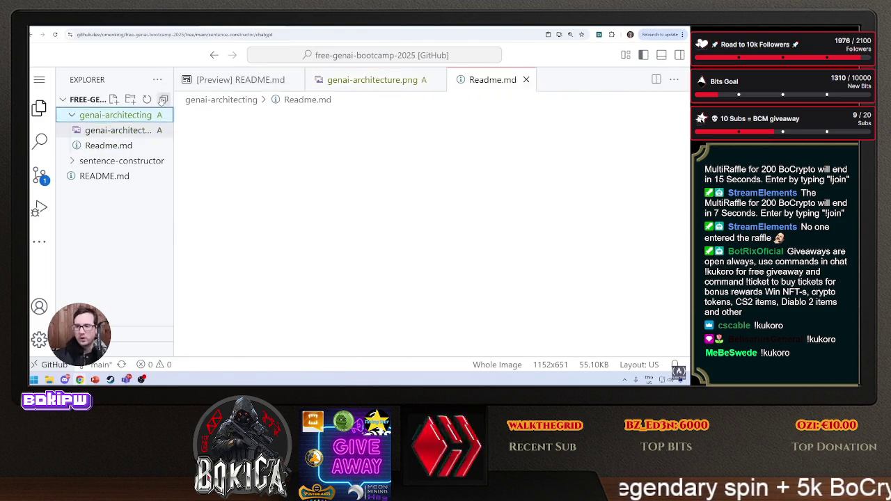
key("alt+Tab")
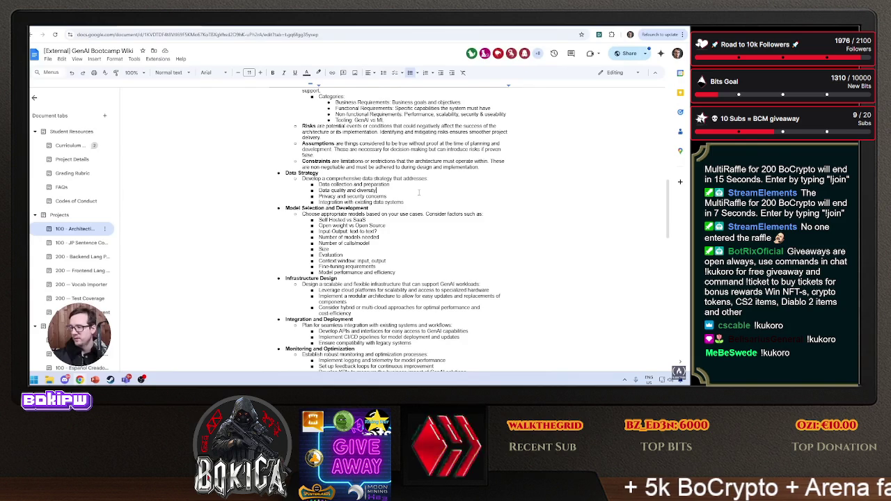
Scroll to Architectural/Design Considerations and select the phrase 'Functional Requirements'.
scroll(419, 193, "up", 5, "ctrl")
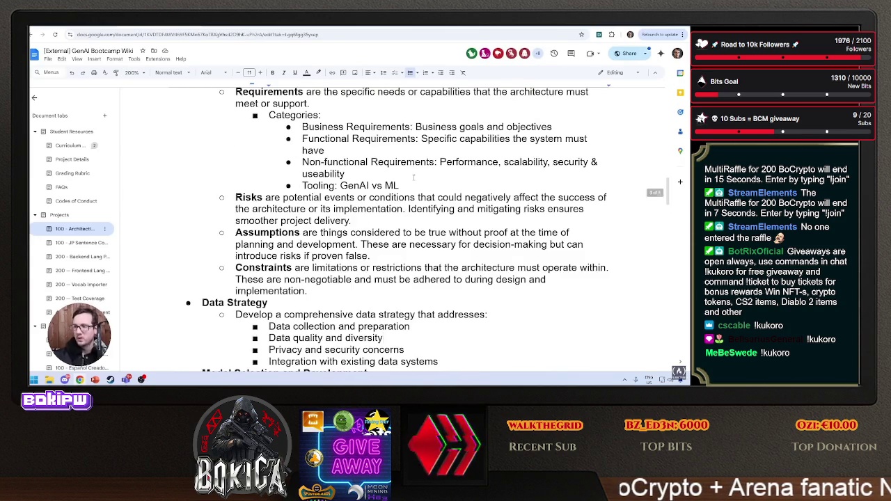
scroll(413, 178, "up", 3)
scroll(331, 183, "down", 1)
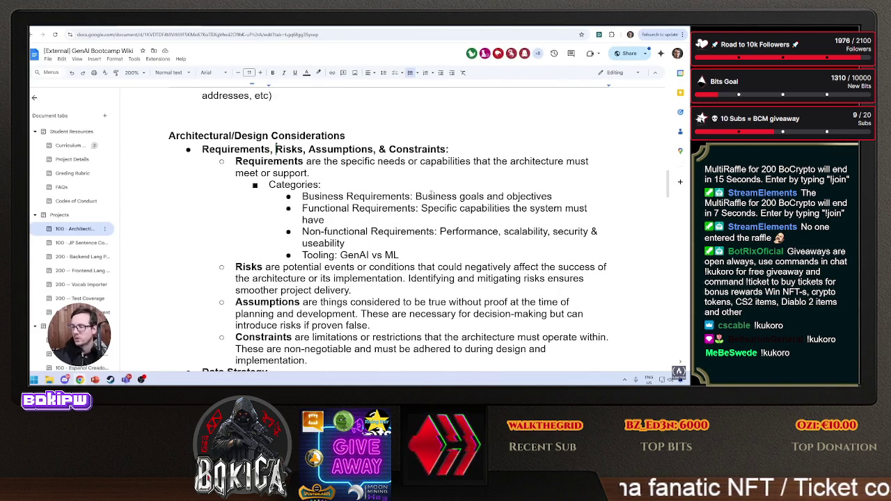
left_click_drag(428, 208, 566, 209)
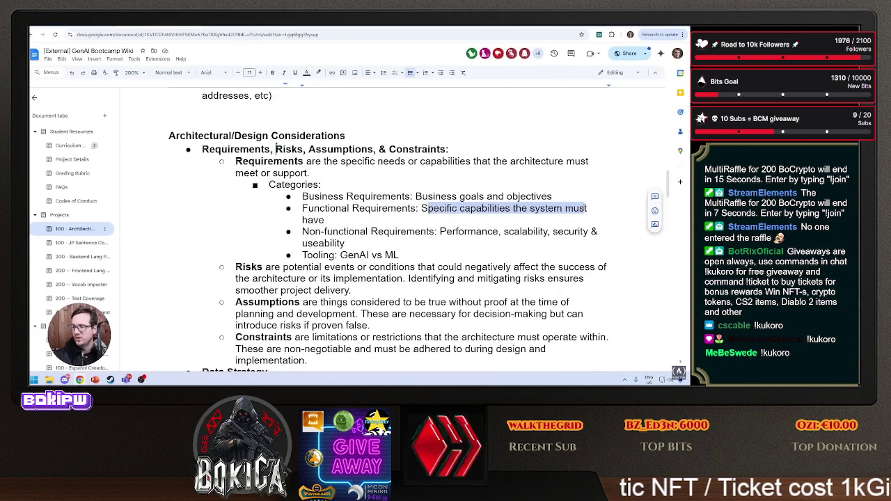
left_click(400, 218)
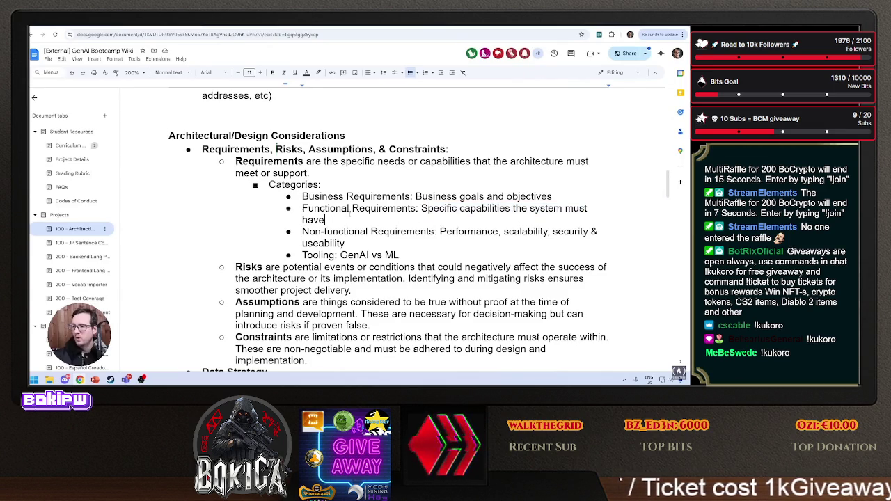
key("ctrl+z")
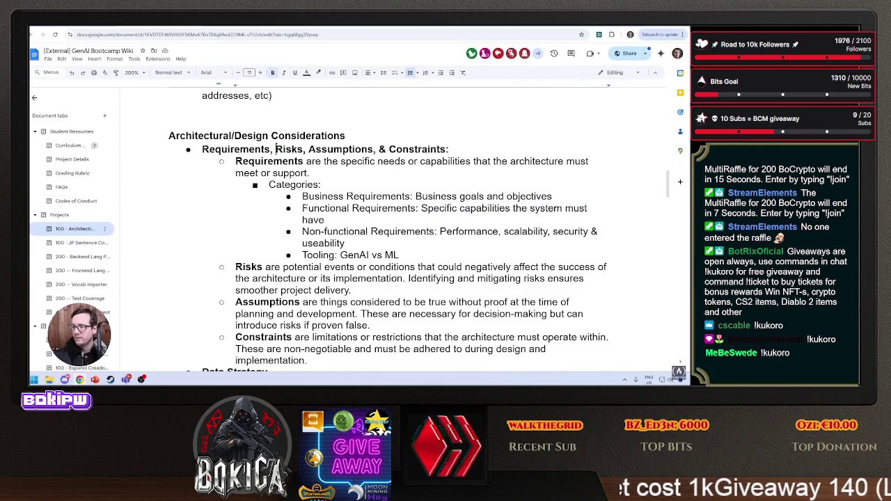
left_click_drag(302, 208, 428, 208)
key("ctrl+c")
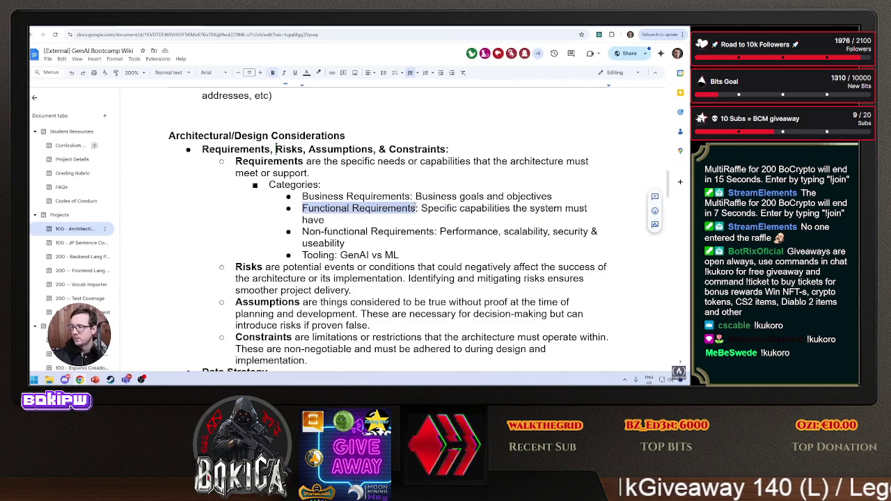
Paste 'Functional Requirements' into Readme.md as a '##' heading on line 1.
key("ctrl+Tab")
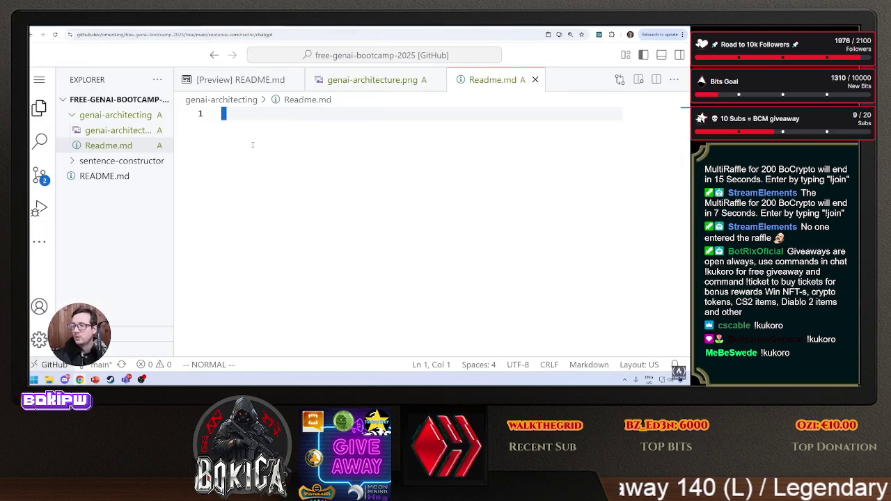
key("ctrl+v")
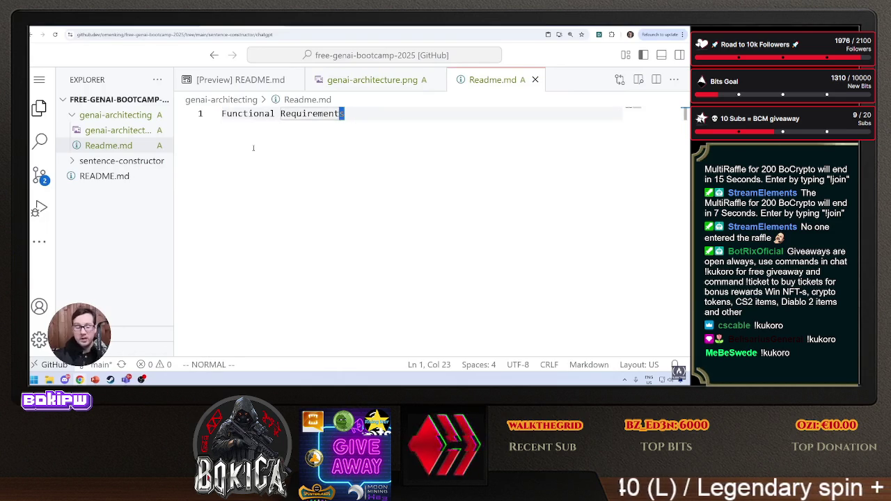
key("alt")
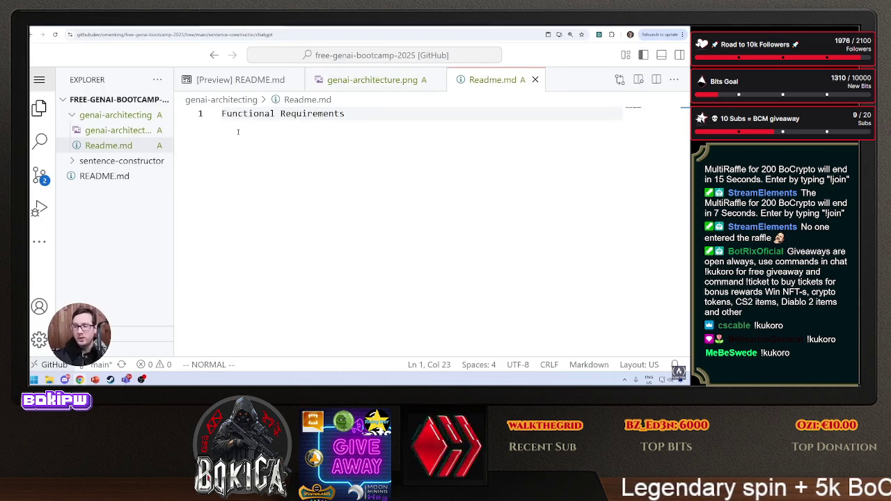
left_click(222, 113)
type("i#")
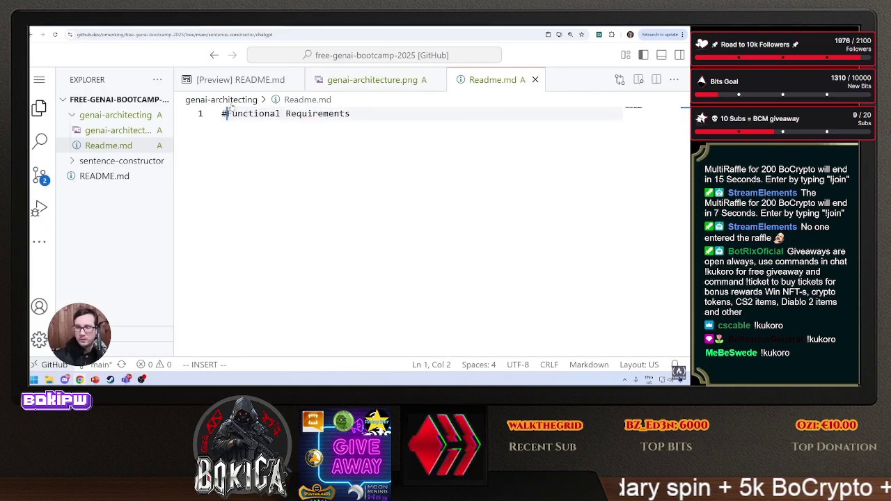
type("#")
key("End")
key("Return")
key("Return")
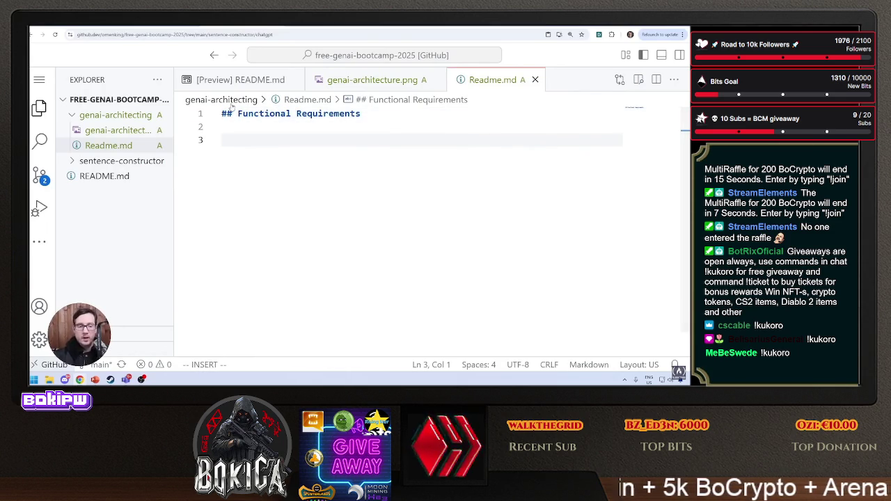
Add the line 'The company wants to invest in owning their infrastructure.'.
type("The ha")
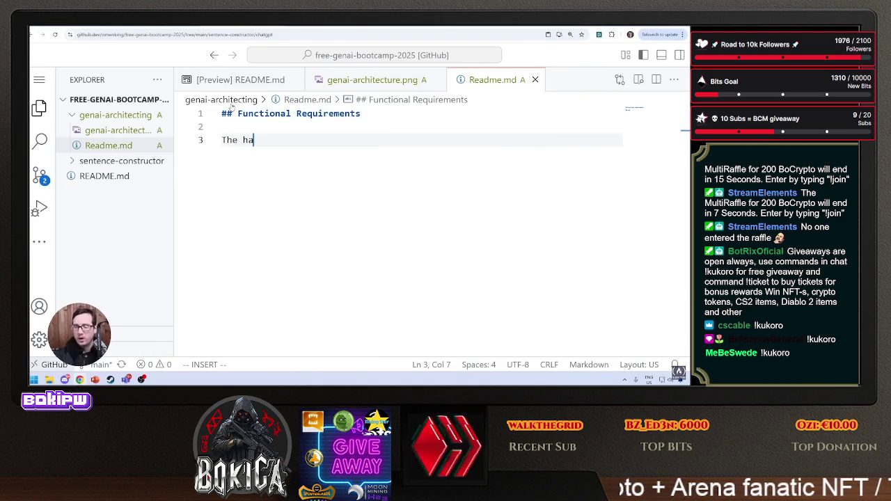
type("rwad")
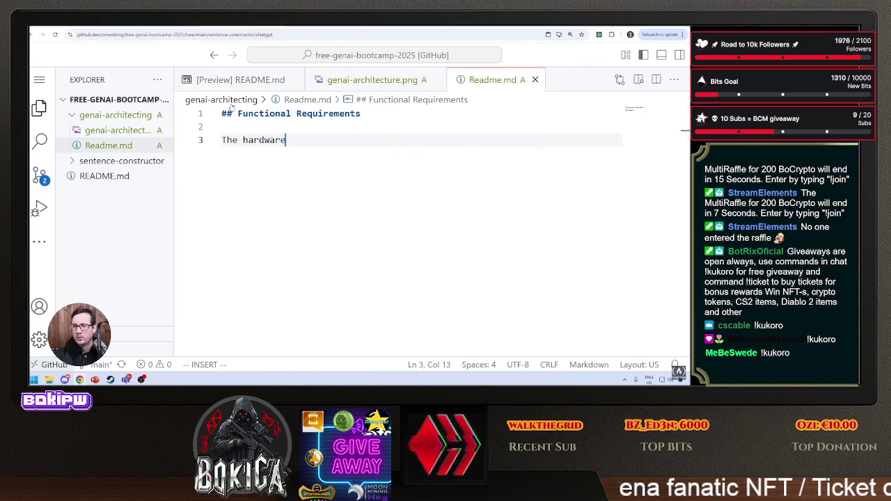
type(" we are using must")
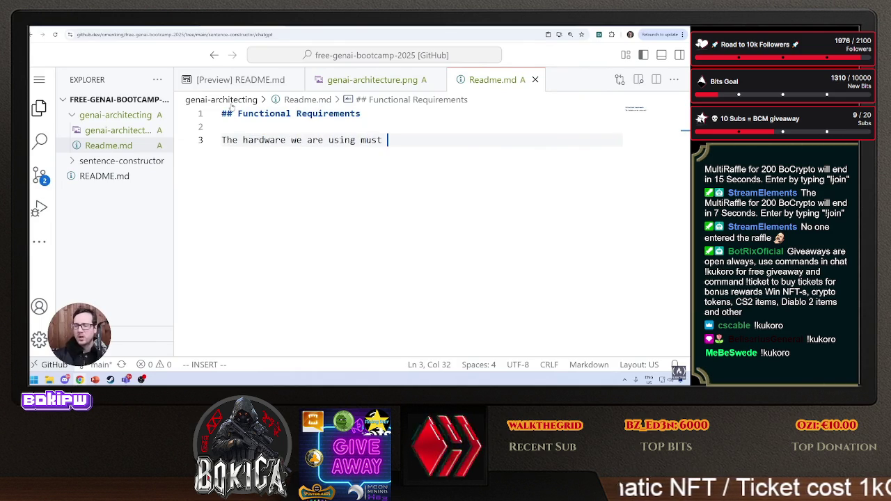
type("f")
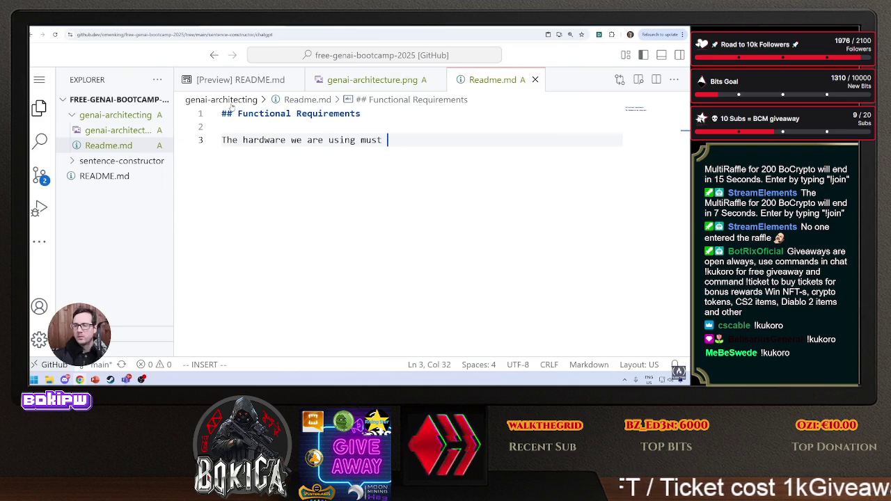
key("BackSpace")
key("BackSpace")
key("BackSpace")
type("Since")
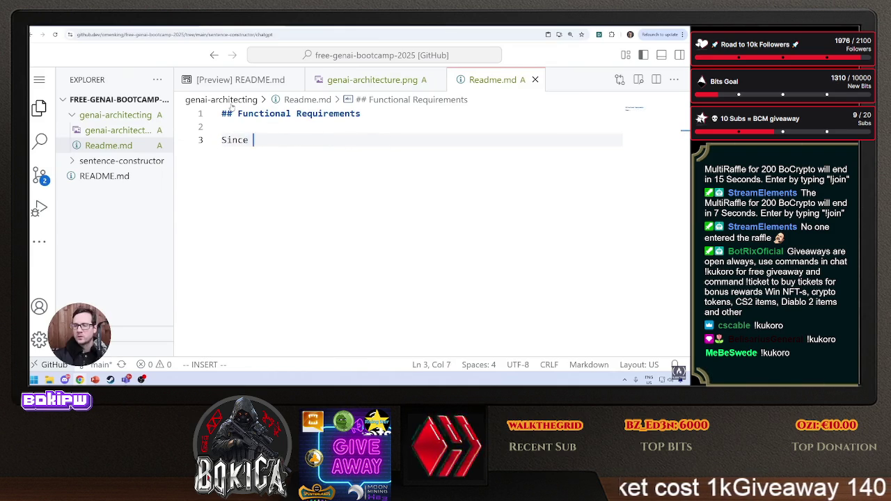
type("we")
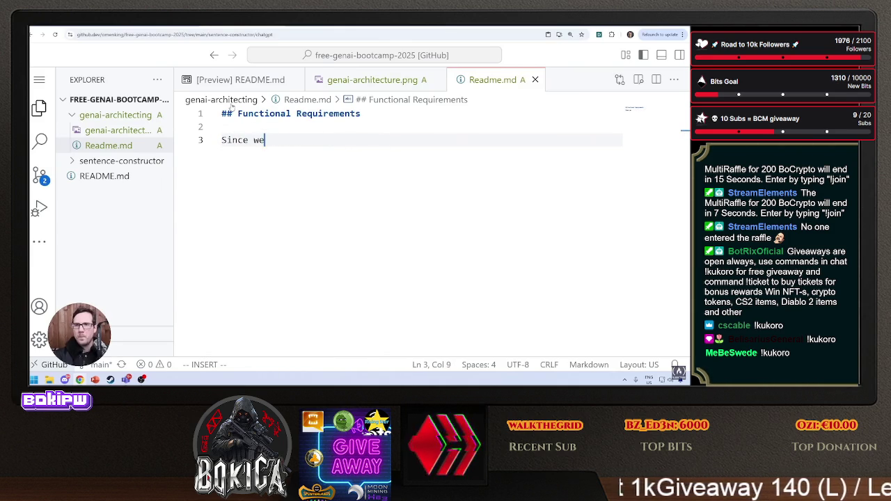
key("BackSpace")
key("BackSpace")
key("BackSpace")
type("The o")
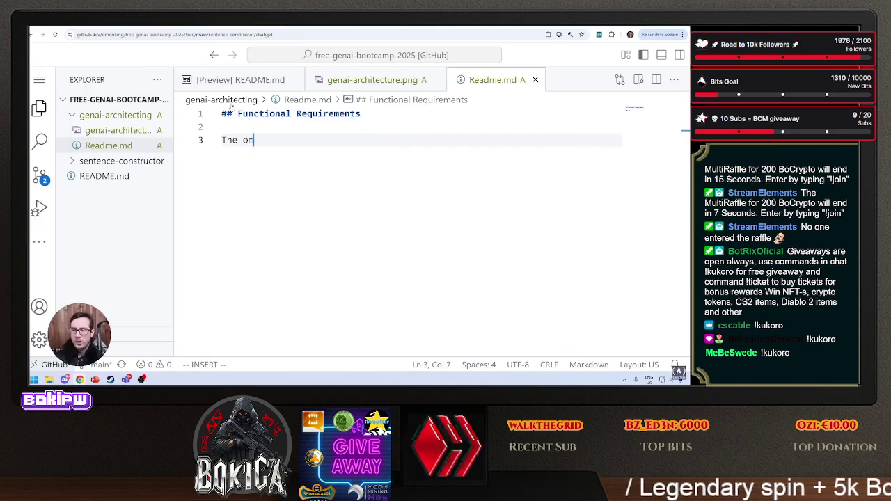
type("map")
key("BackSpace")
key("BackSpace")
key("BackSpace")
type("pany wants")
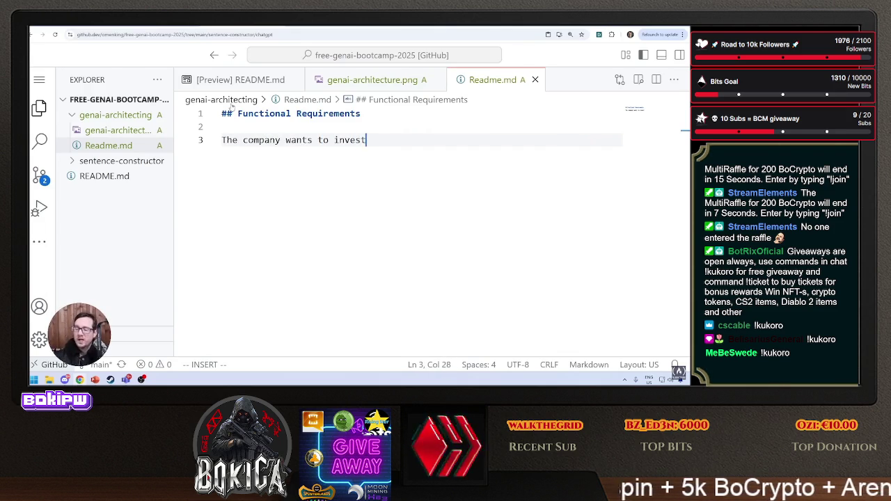
type(" to invest in")
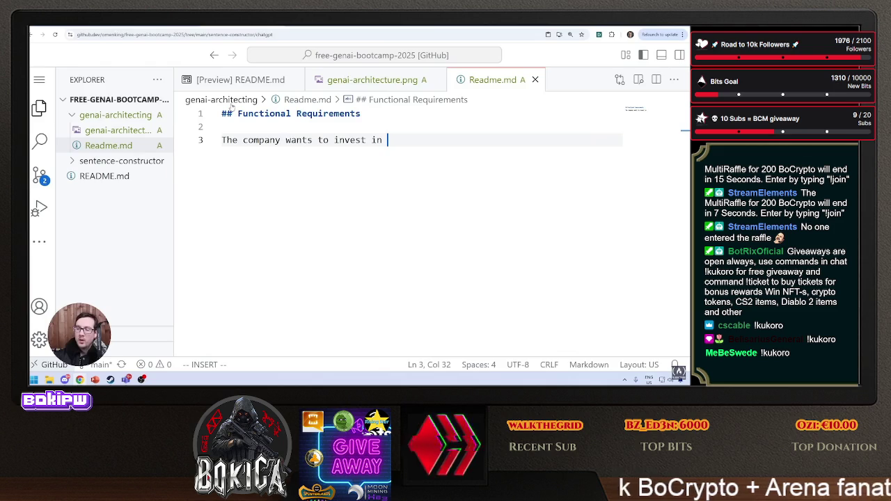
type(" owning their infrastruc")
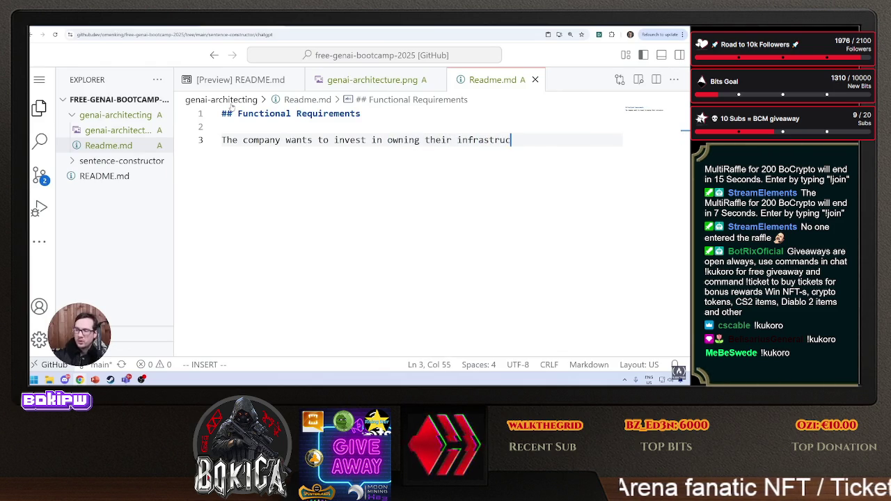
type("ture to ensure they")
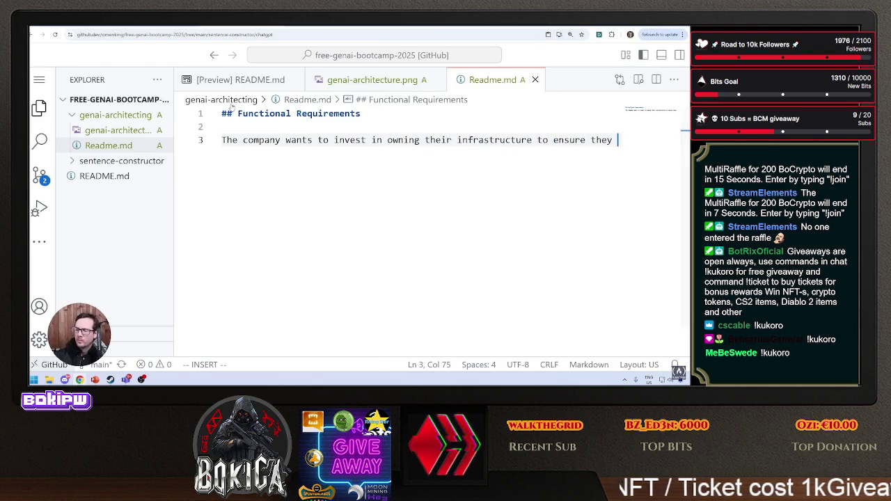
key("BackSpace")
key("BackSpace")
key("BackSpace")
key("BackSpace")
key("BackSpace")
key("BackSpace")
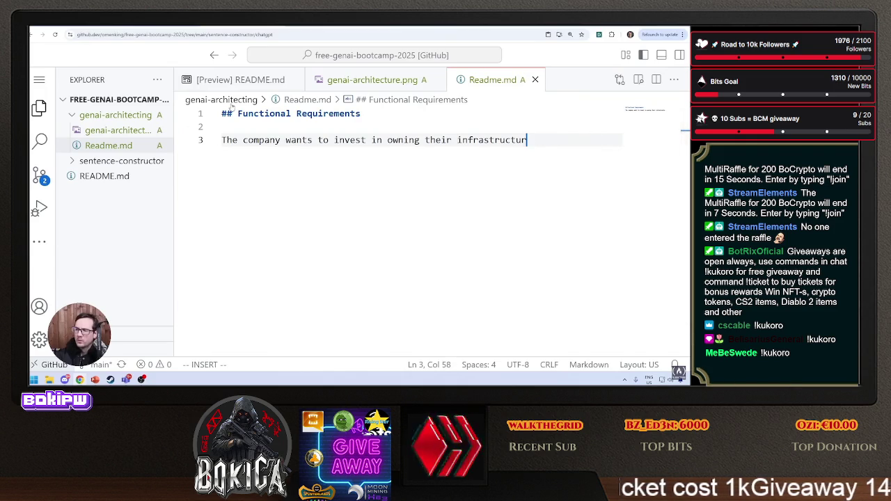
type("e.")
key("Return")
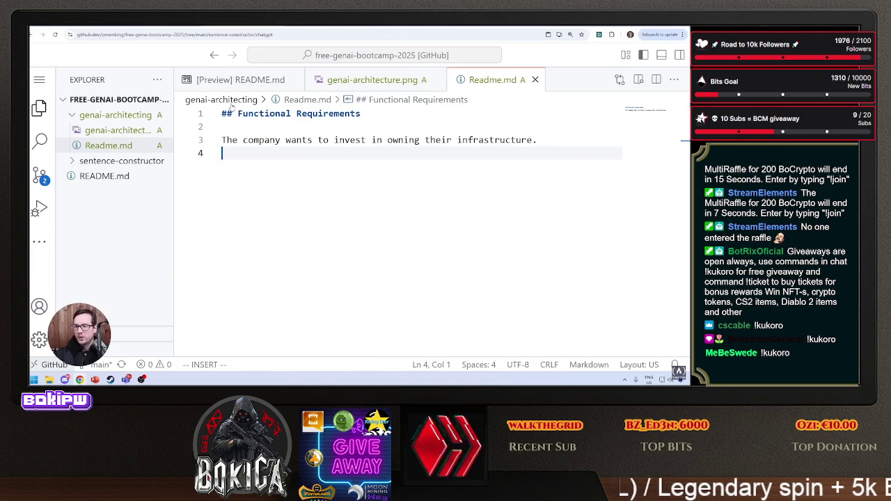
Give the reason: privacy concerns about user data and greatly rising managed GenAI service costs.
type("The reason is becau")
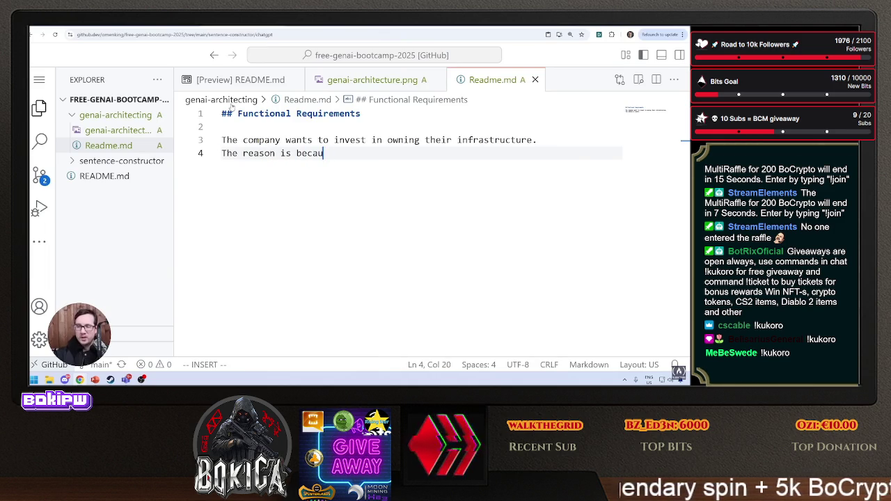
type("se they ere")
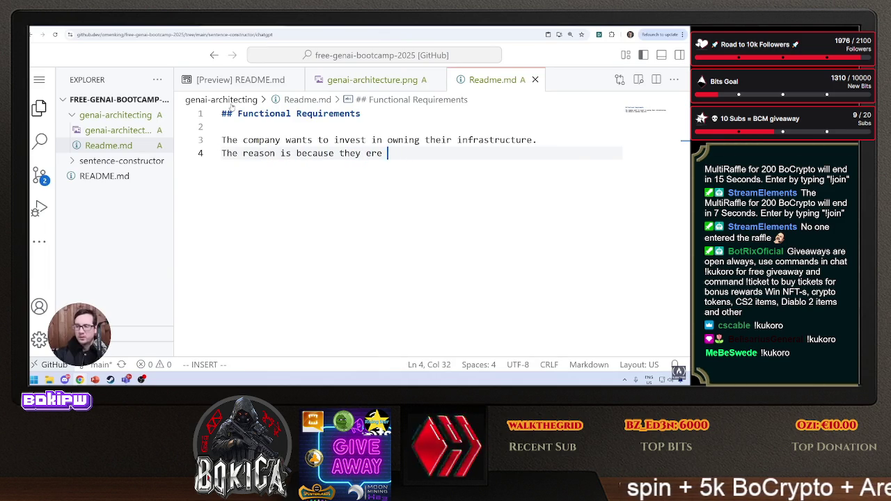
key("BackSpace")
key("BackSpace")
key("BackSpace")
type("there is a concern ")
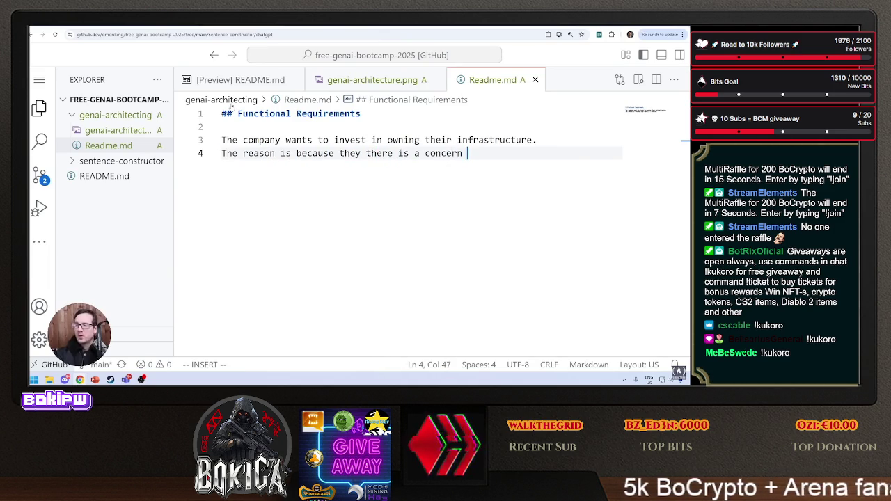
type("about the priacy")
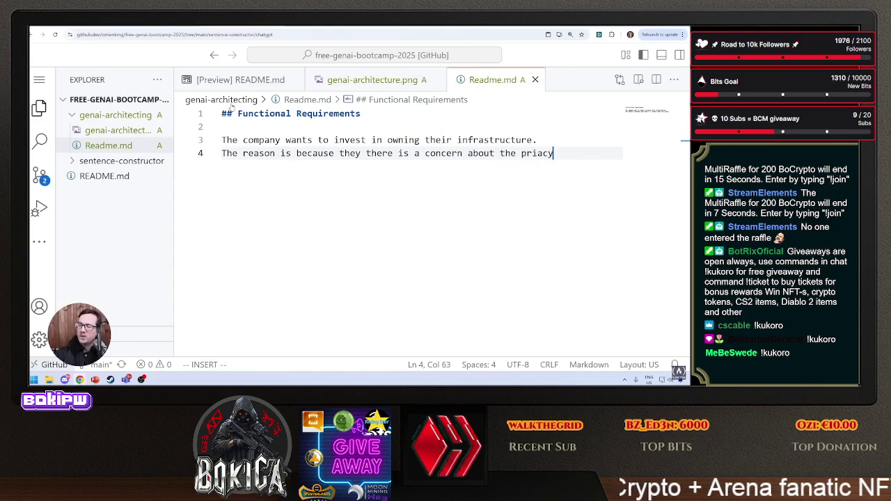
key("BackSpace")
key("BackSpace")
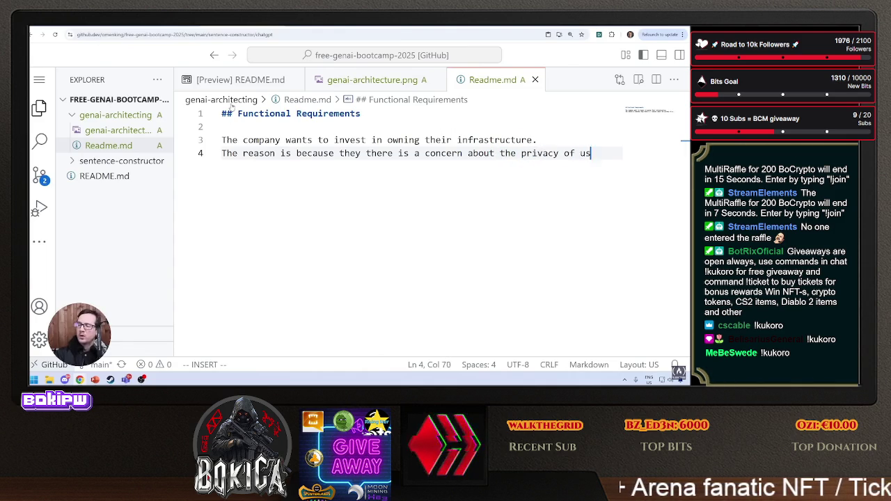
type("er data and also")
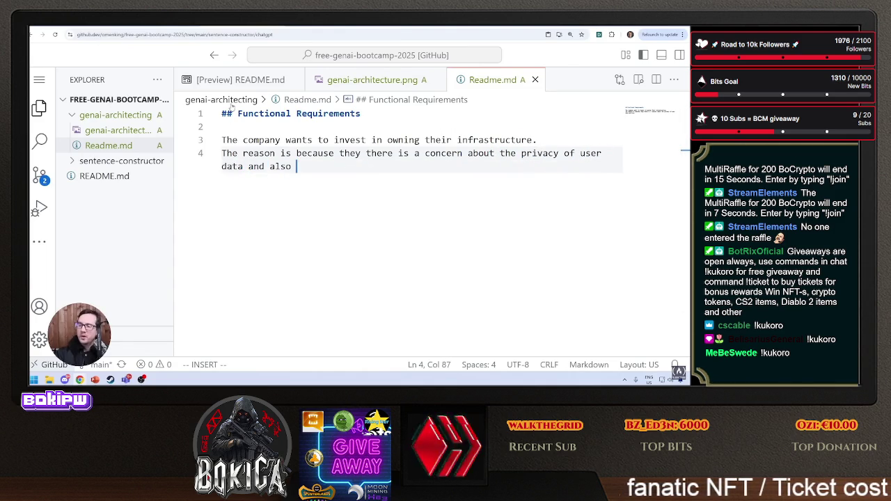
type(" a concern that the cost of ma")
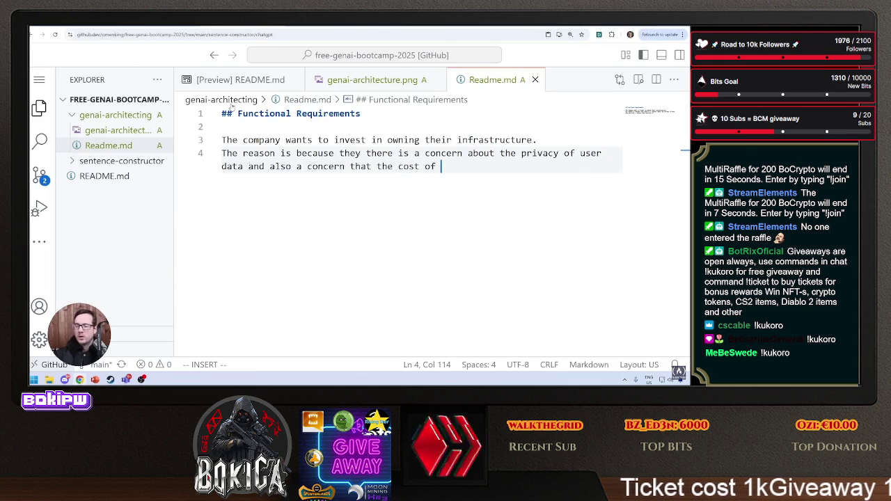
type("naged services for ")
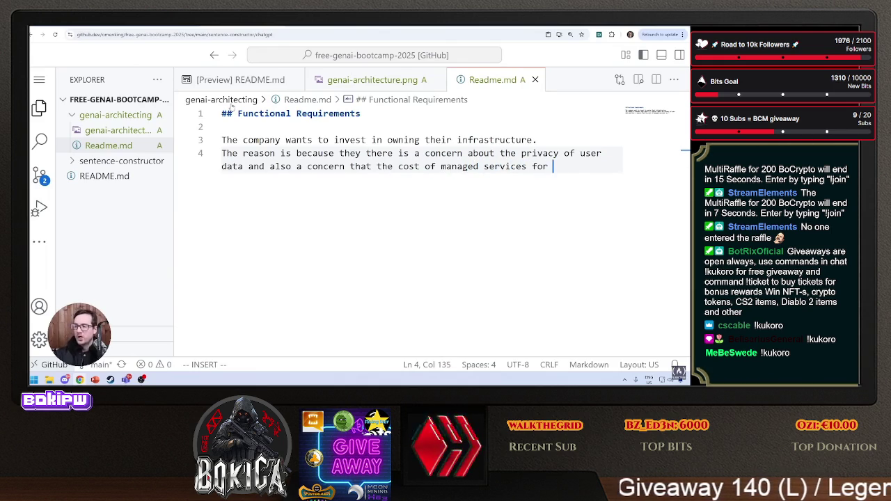
type("GenAI will great")
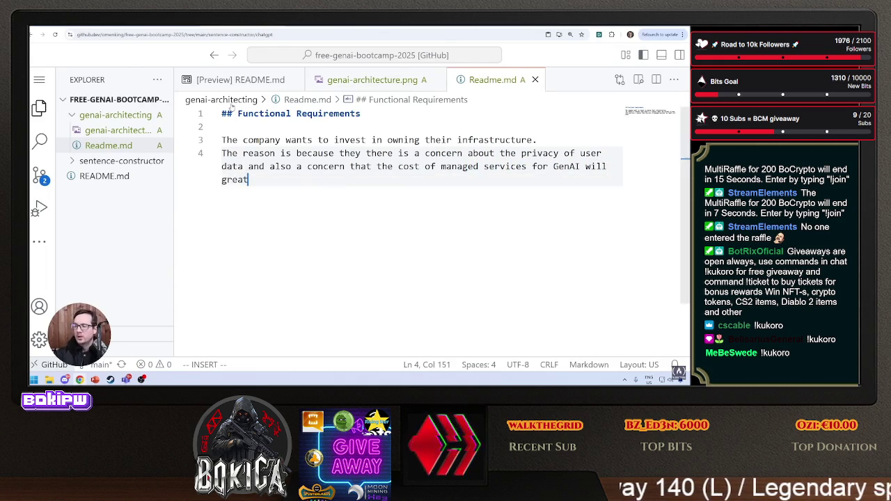
type("ly raise in ")
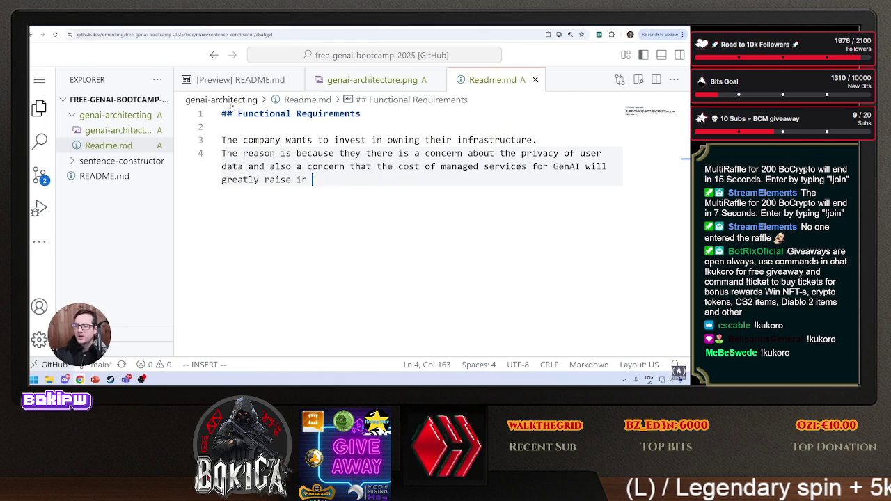
type("cos")
key("BackSpace")
key("BackSpace")
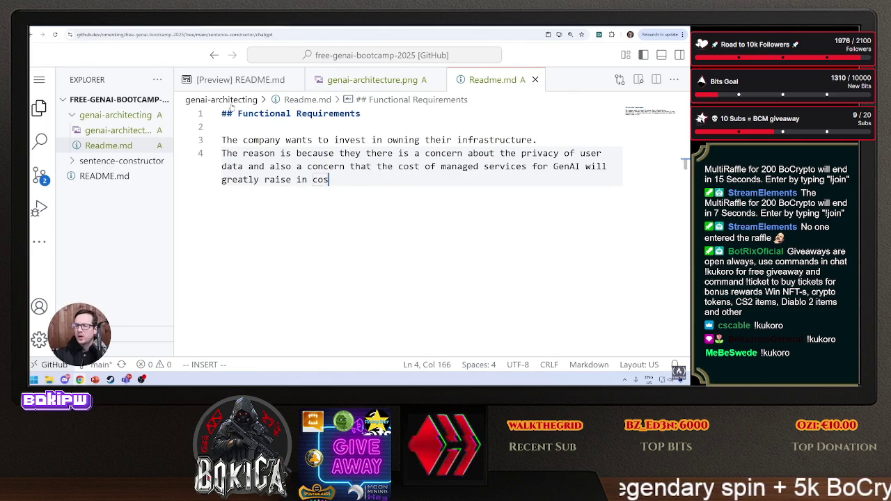
type("t.")
key("Return")
key("Return")
Add that they want to invest in an AI PC with a 10-15K spend.
type("ant to invei")
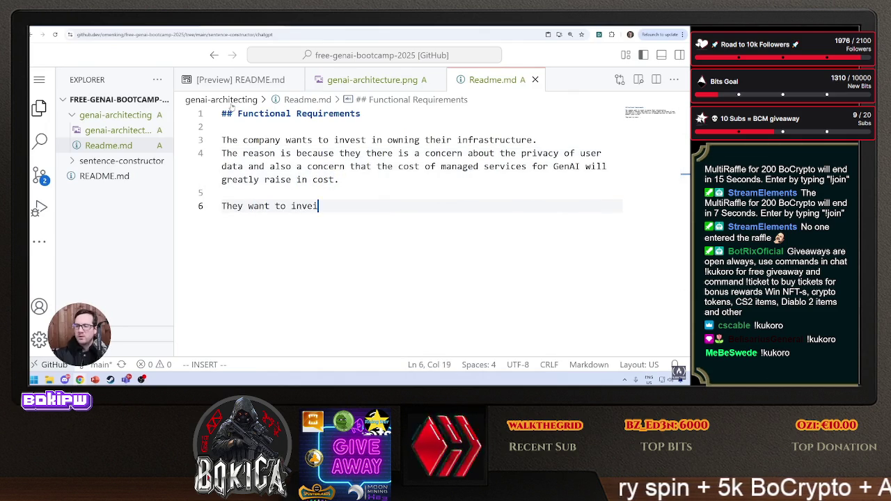
key("BackSpace")
type("st an")
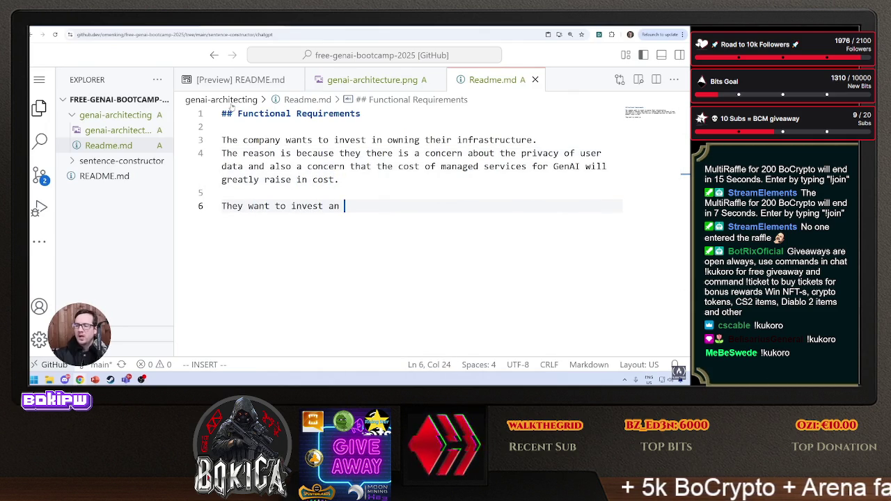
type("AI PC wh")
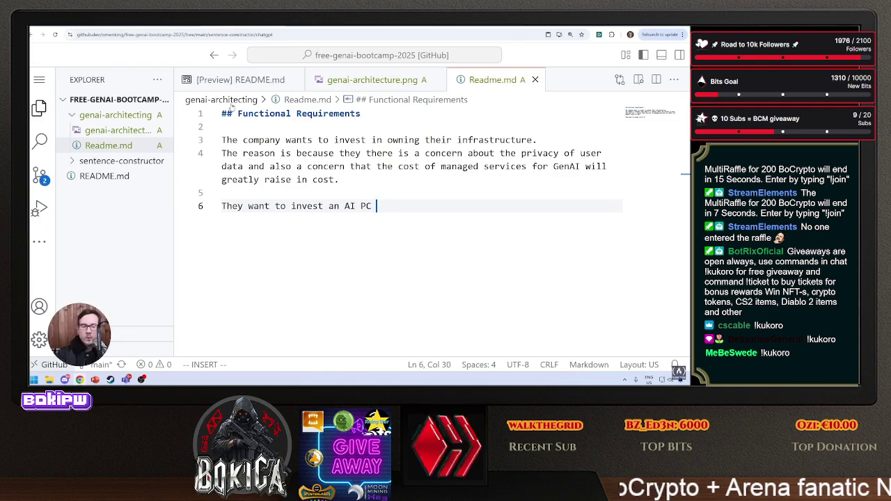
type("ere the")
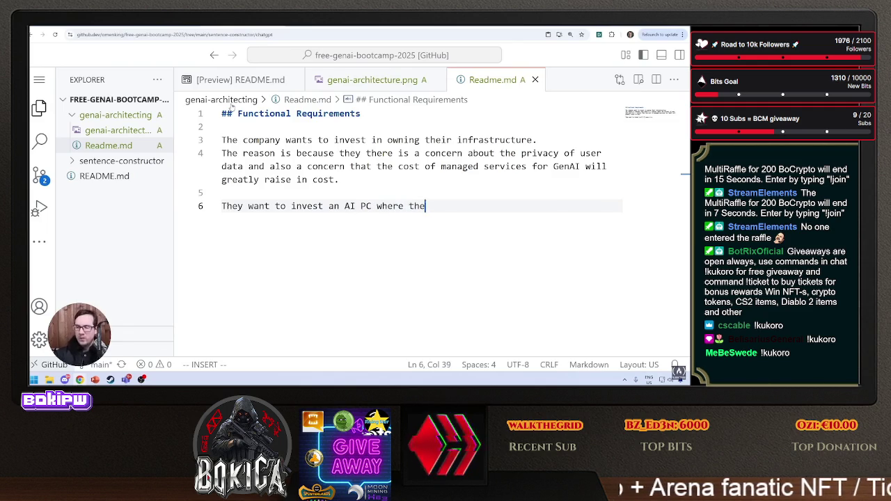
type("y can afford spend of 10")
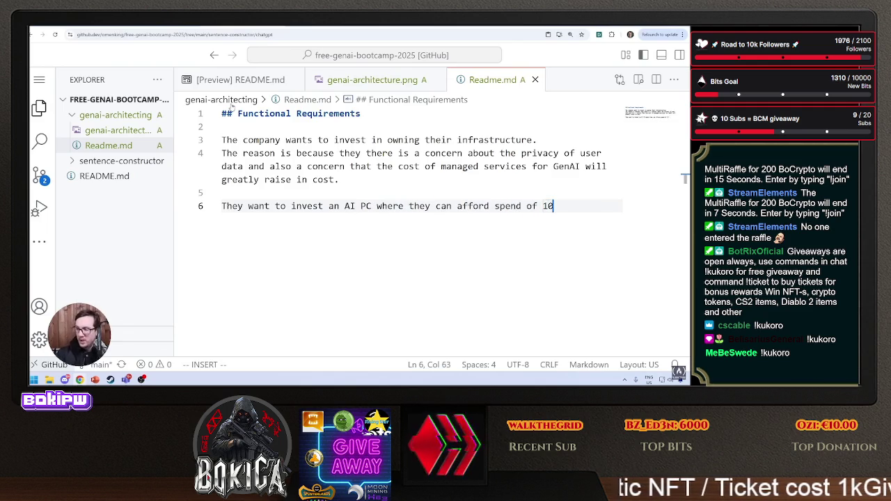
type("-15K")
key("Return")
type("T")
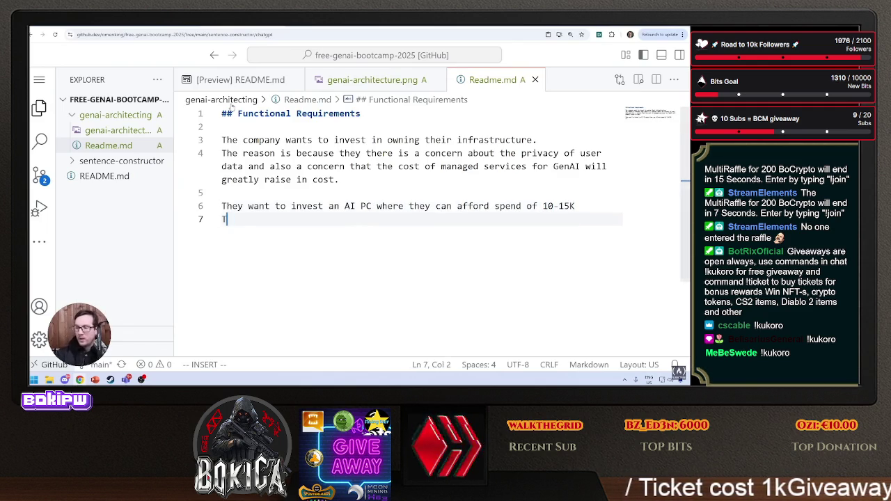
Begin the line saying the 300 active students are located within the city of...
type("hey have 300 active students")
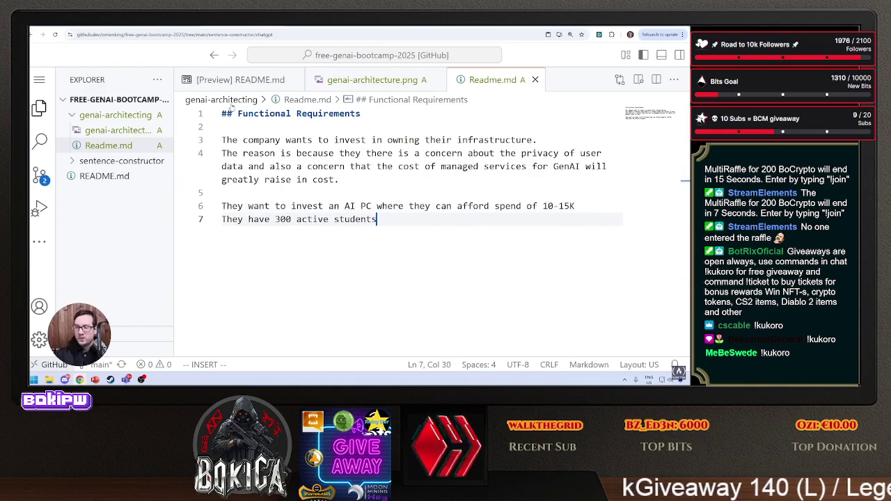
type(" , and")
key("BackSpace")
key("BackSpace")
key("BackSpace")
key("BackSpace")
key("BackSpace")
type(", s")
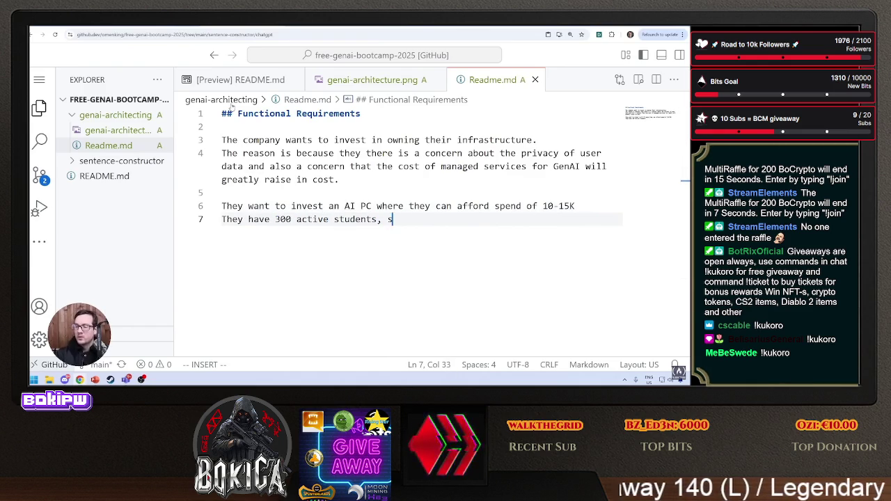
key("BackSpace")
type("and students are ")
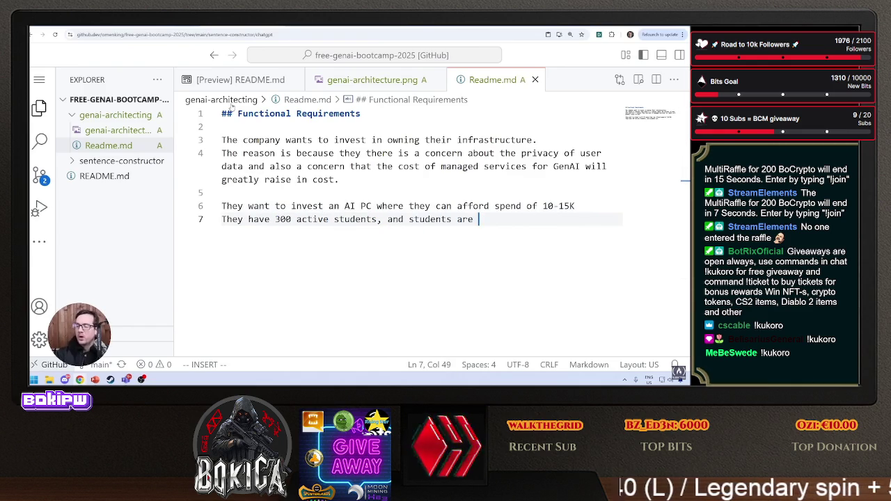
type("located ")
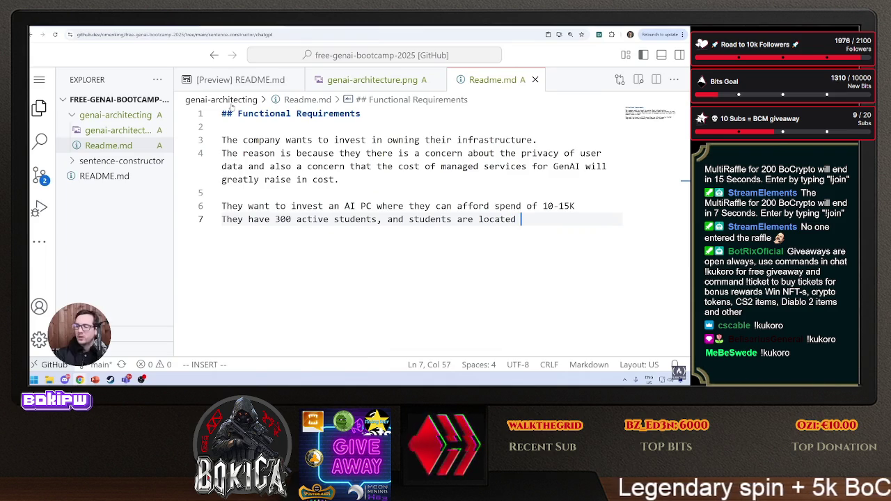
type("within the ")
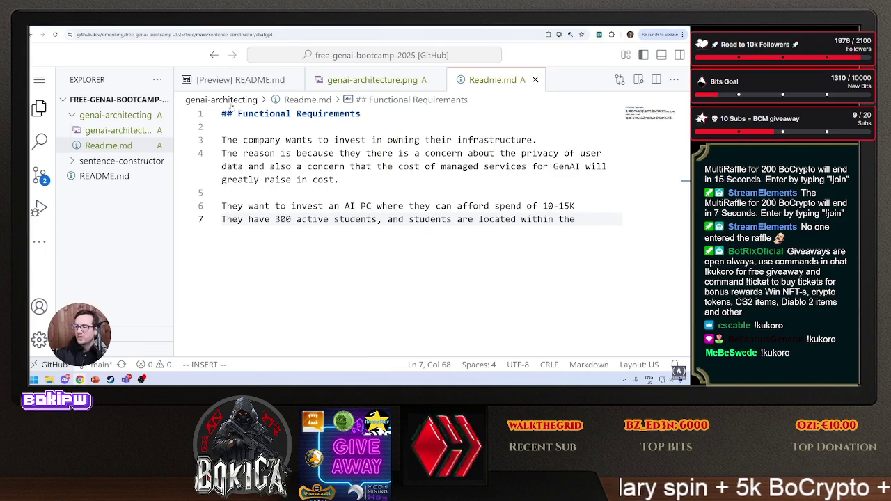
type("city of")
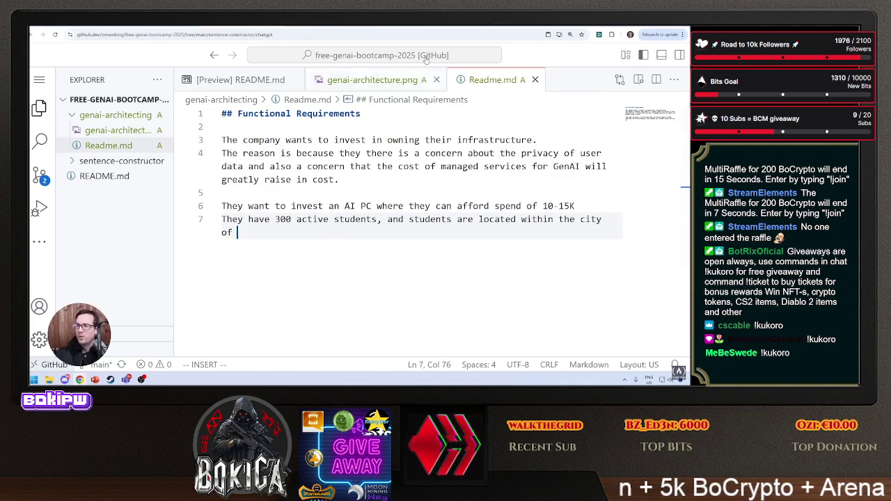
key("ctrl+t")
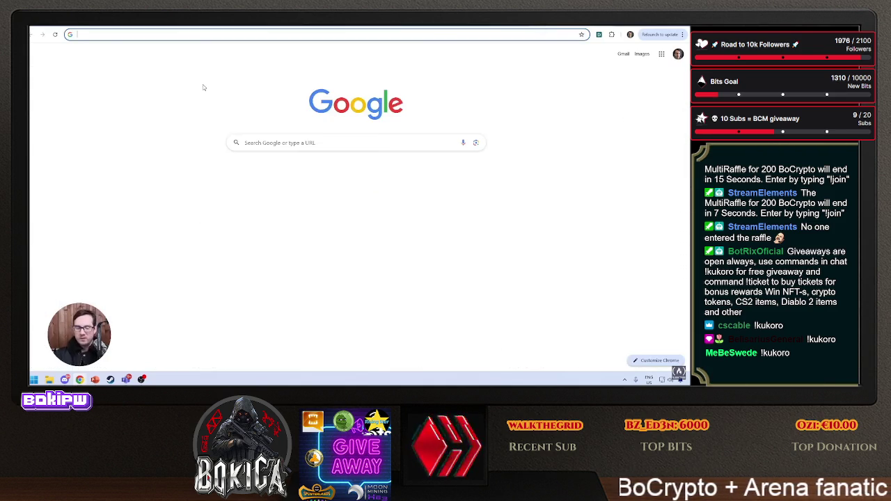
Search Google for Nagasaki and pan around its expanded map.
type("nagasaki")
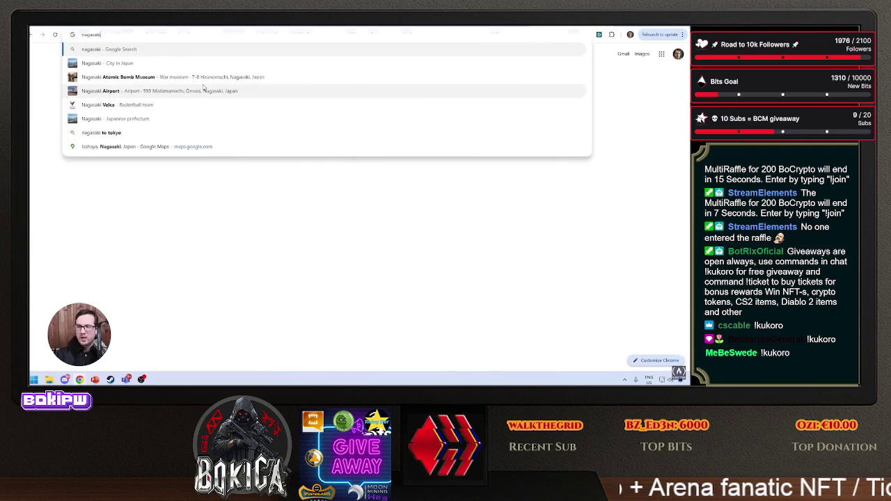
key("Return")
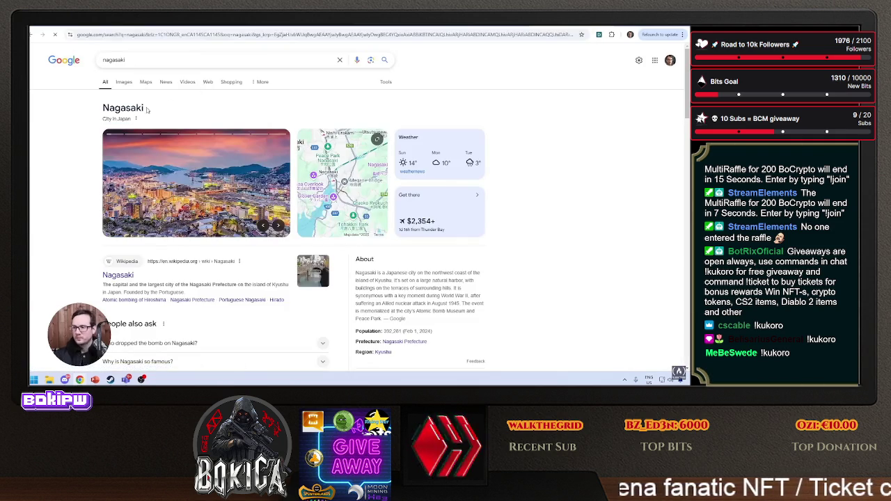
left_click(336, 172)
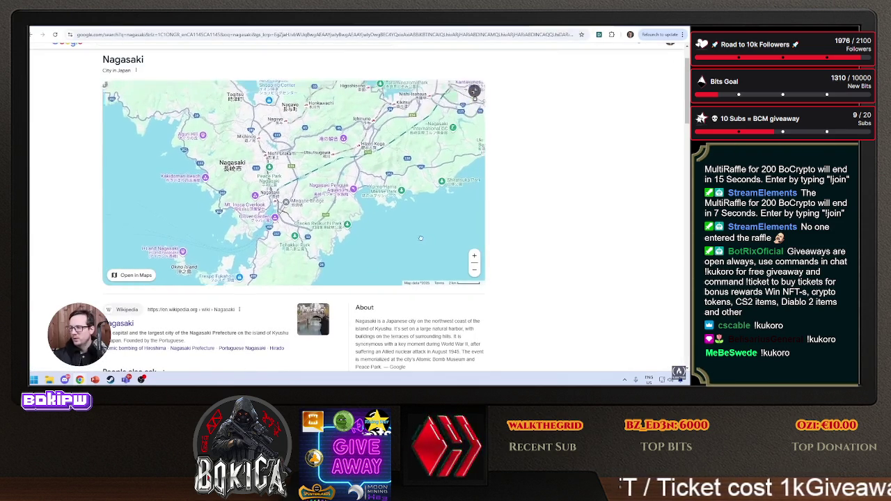
mouse_move(415, 168)
left_mouse_down()
mouse_move(347, 208)
mouse_move(379, 203)
left_mouse_up()
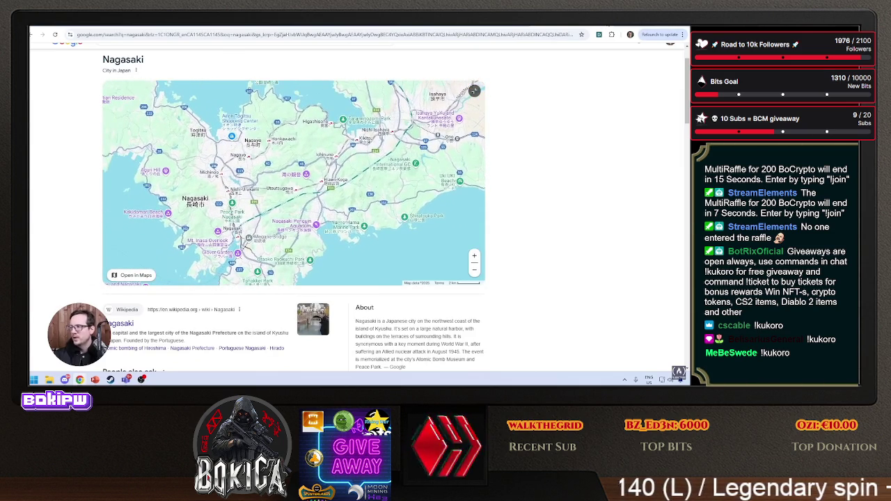
End the students line with 'Nagasaki.' and add blank lines below it.
key("alt+Tab")
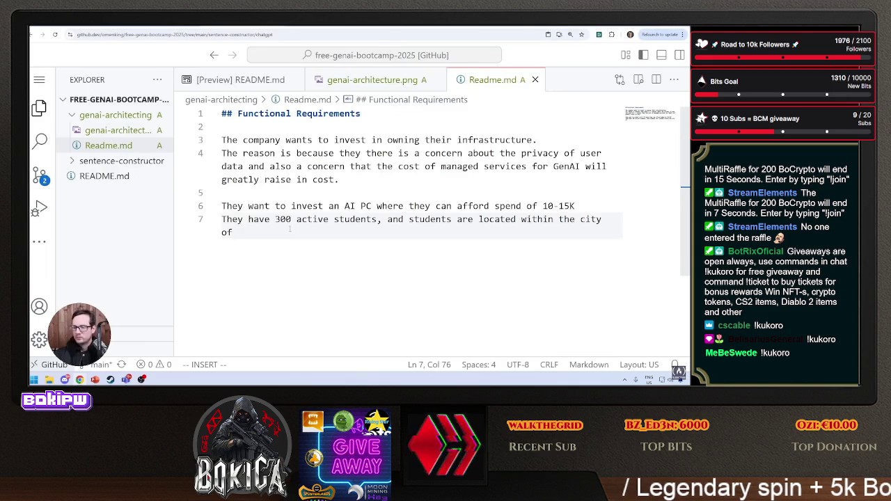
type("Nagasaki.")
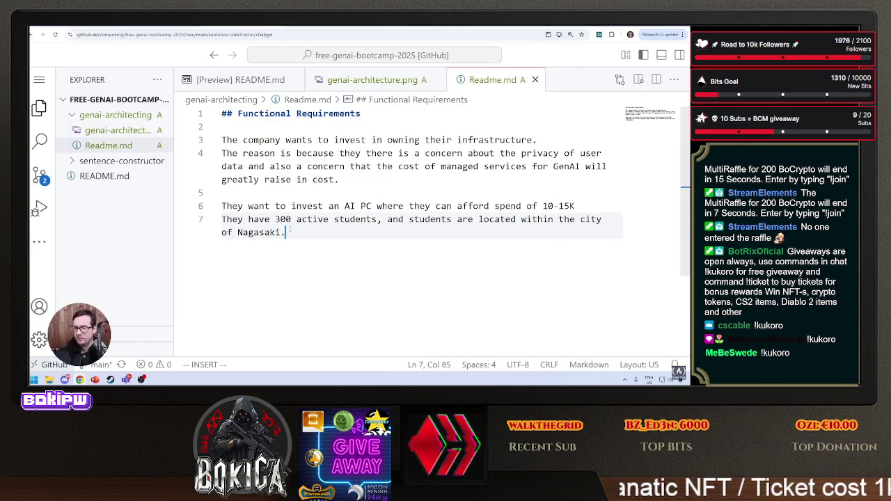
key("Return")
key("Return")
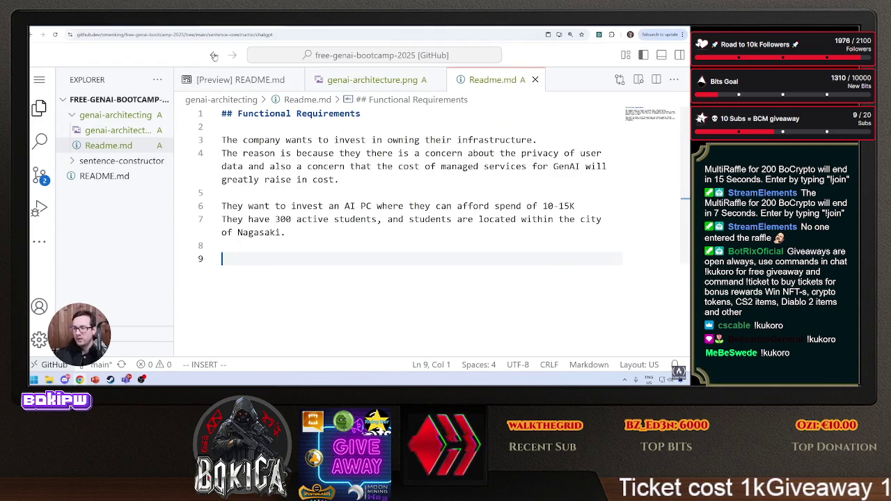
Check the wiki's Non-functional Requirements category and Assumptions definition, then return to Readme.md.
key("alt+Tab")
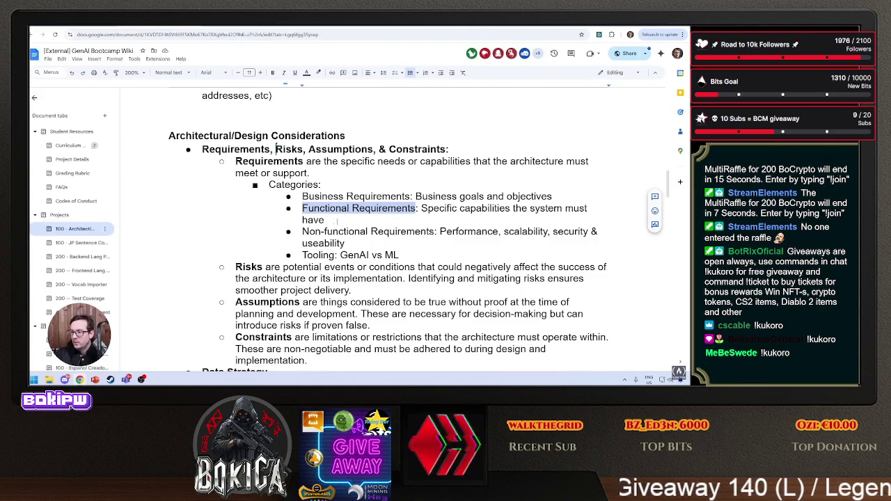
left_click_drag(431, 231, 304, 232)
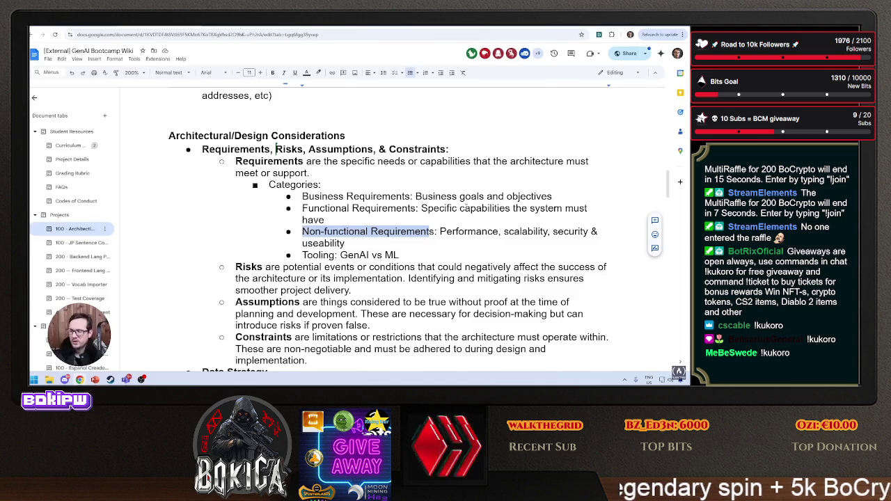
scroll(340, 202, "down", 3)
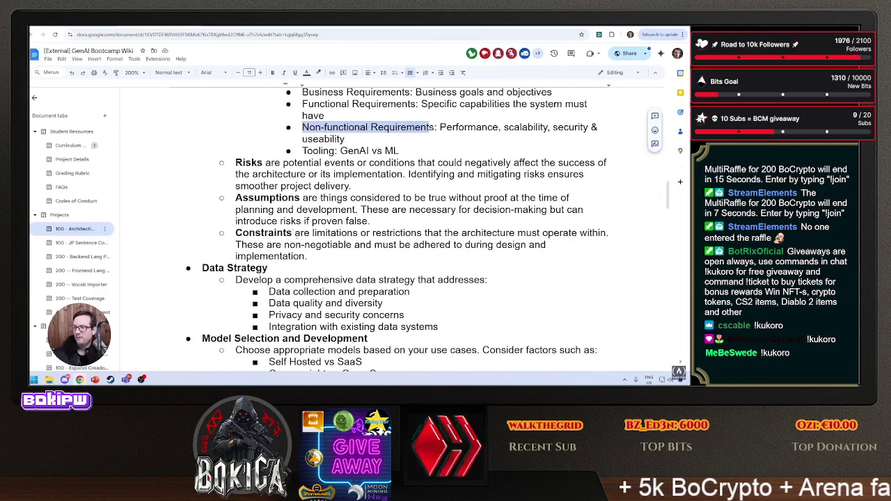
mouse_move(302, 198)
left_mouse_down()
mouse_move(479, 199)
mouse_move(492, 209)
left_mouse_up()
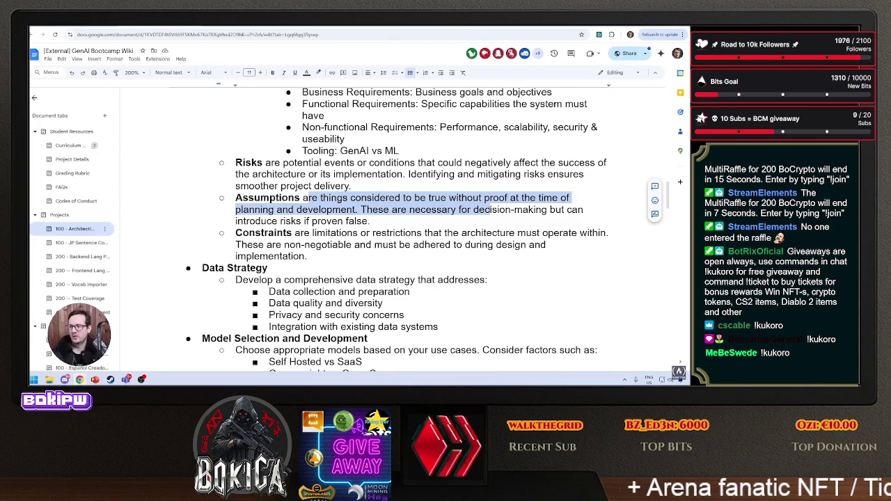
key("ctrl+Tab")
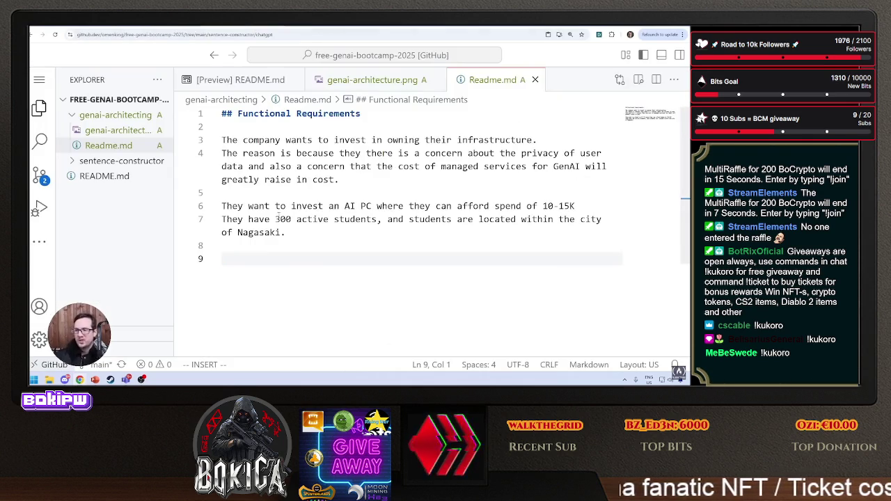
Add the '## Assumptions' heading on line 9.
type("## ")
type("sumptions")
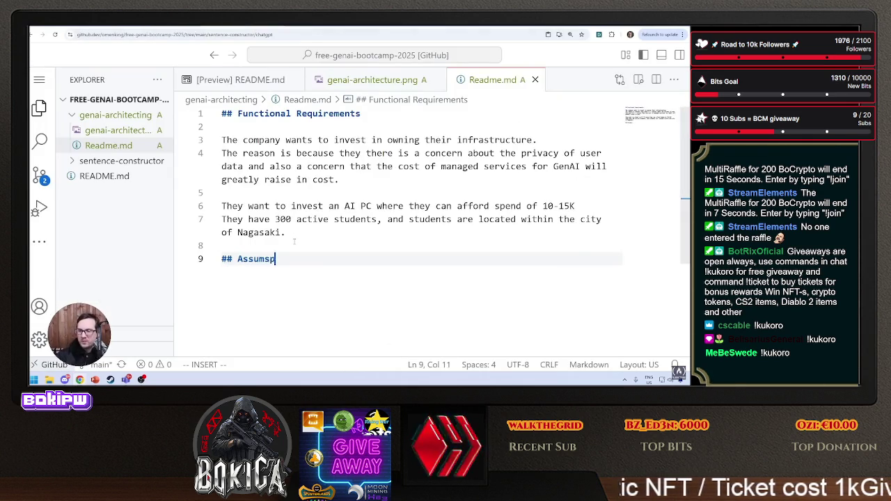
key("BackSpace")
key("BackSpace")
key("BackSpace")
type("s")
key("BackSpace")
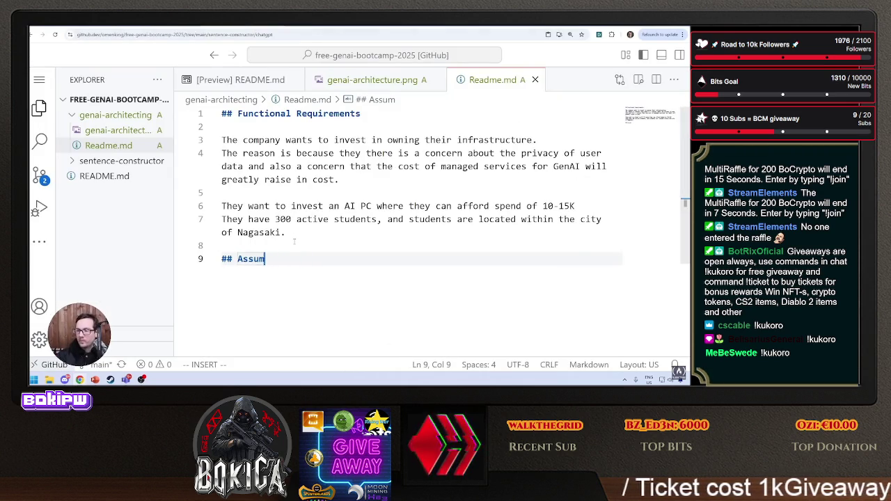
type("ptions")
key("Return")
key("Return")
Write that the chosen open-source LLMs will run on hardware with a 10-15K investment.
type("We are assuming that the O")
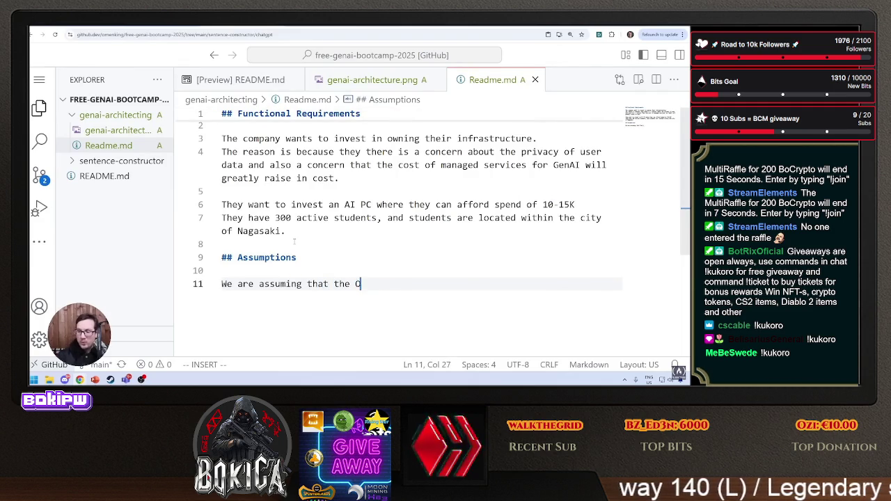
type("pen-source LLMs ")
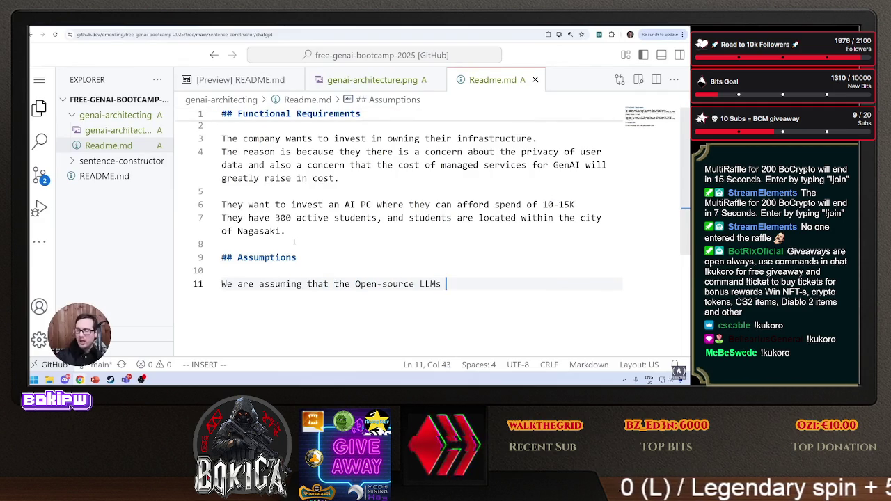
type("that we choose wil")
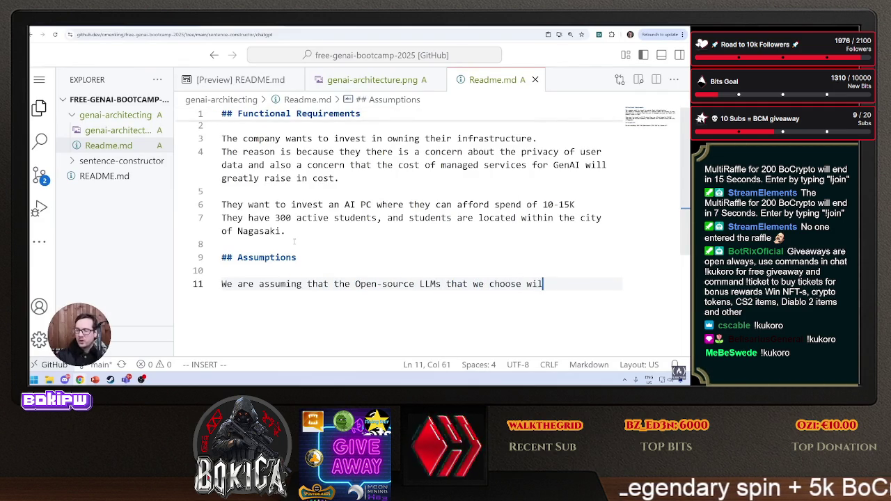
type("l a")
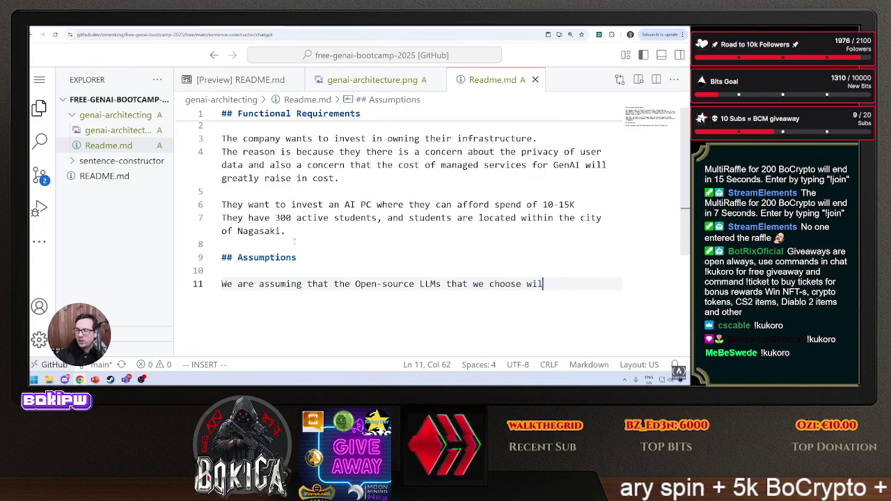
key("BackSpace")
key("BackSpace")
key("BackSpace")
type("will be po")
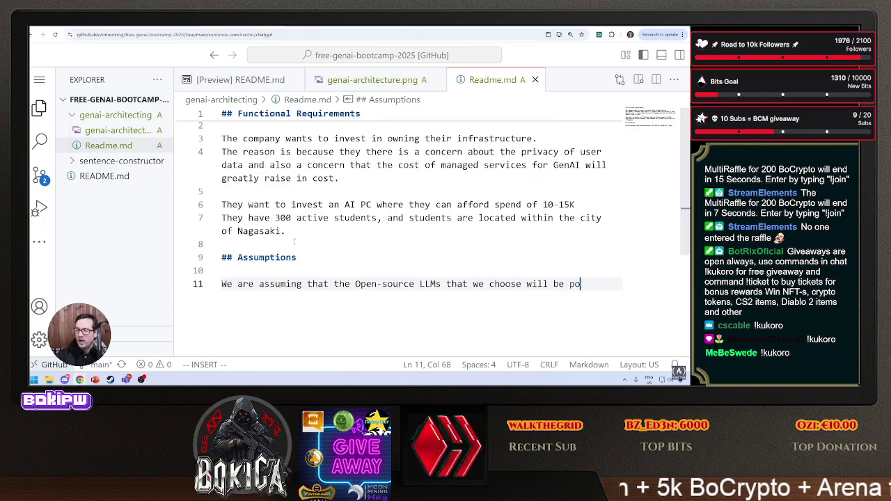
type("werful enough ")
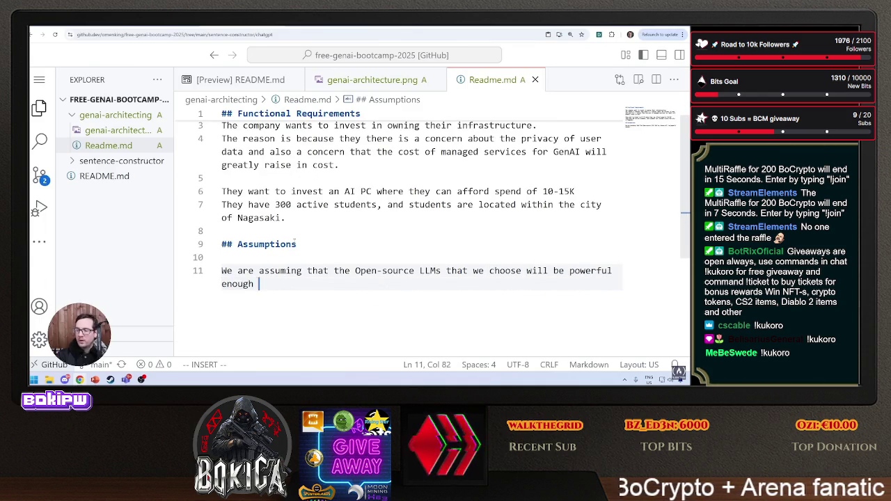
type("to run on ha")
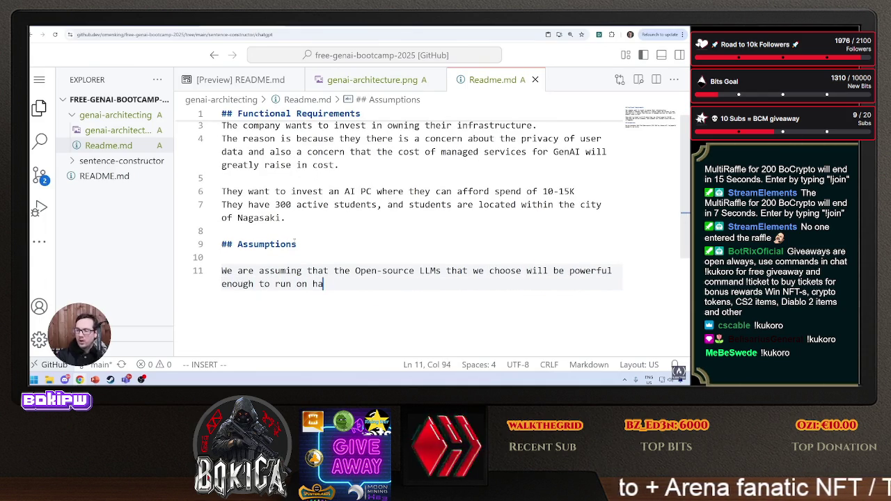
type("rwar")
key("BackSpace")
key("BackSpace")
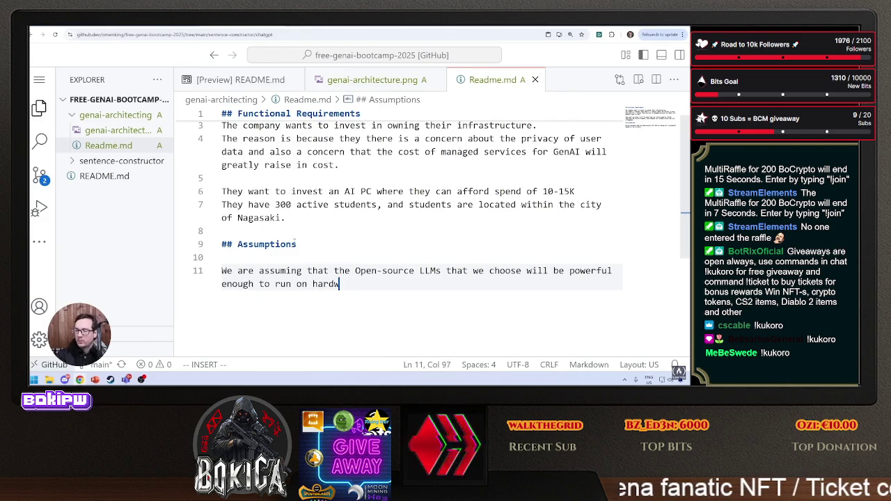
type("are with an investment of 20-15")
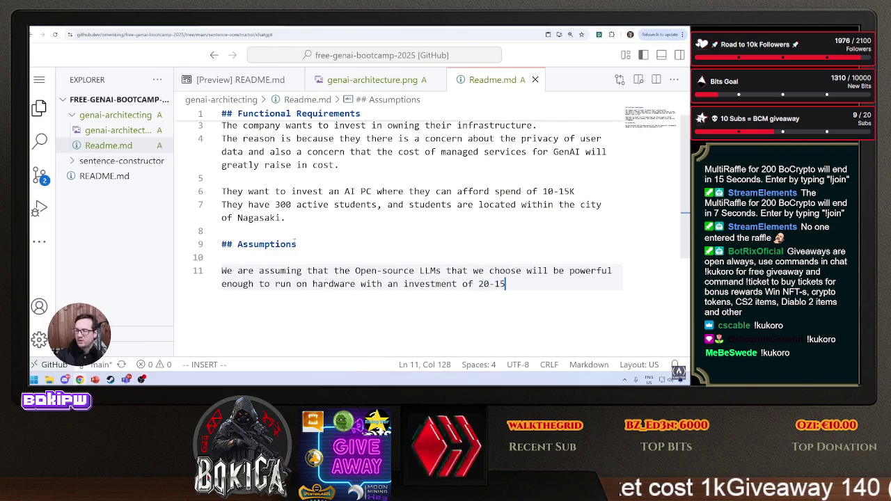
key("BackSpace")
key("BackSpace")
key("BackSpace")
key("BackSpace")
key("BackSpace")
type("10-16")
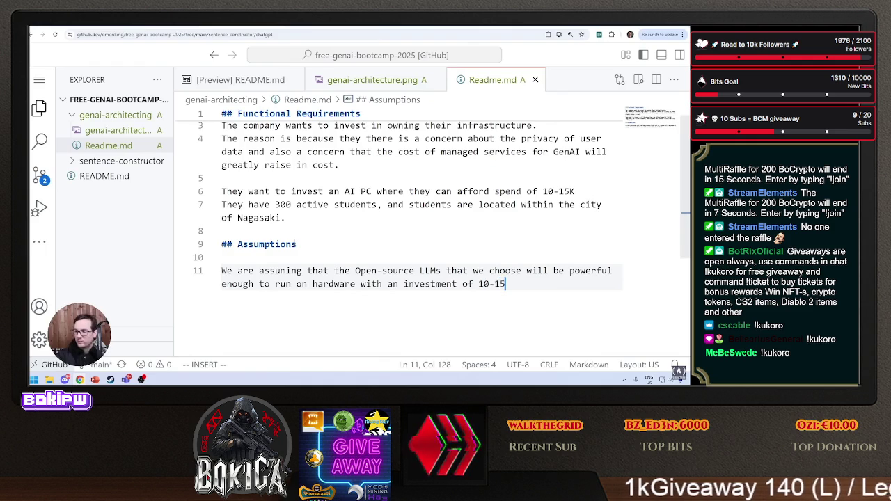
type("K.")
key("Return")
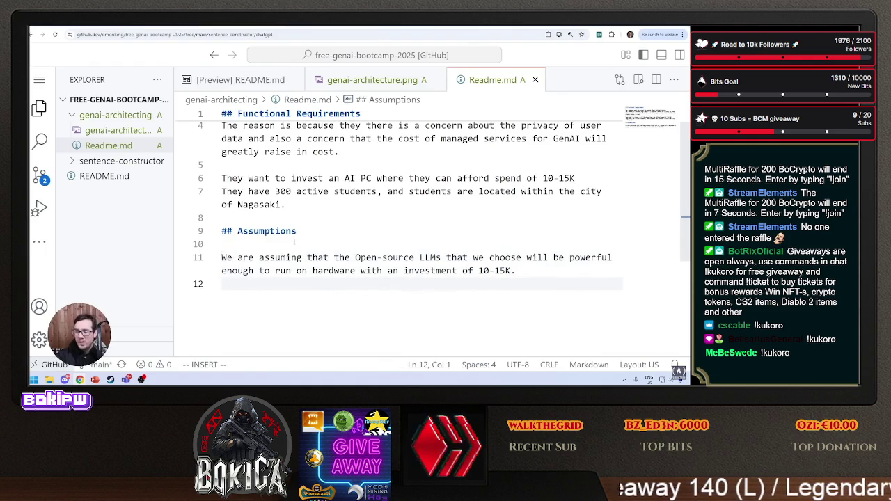
Remove the stray unfinished lines inserted above the Assumptions heading.
left_click(322, 219)
key("Return")
key("Return")
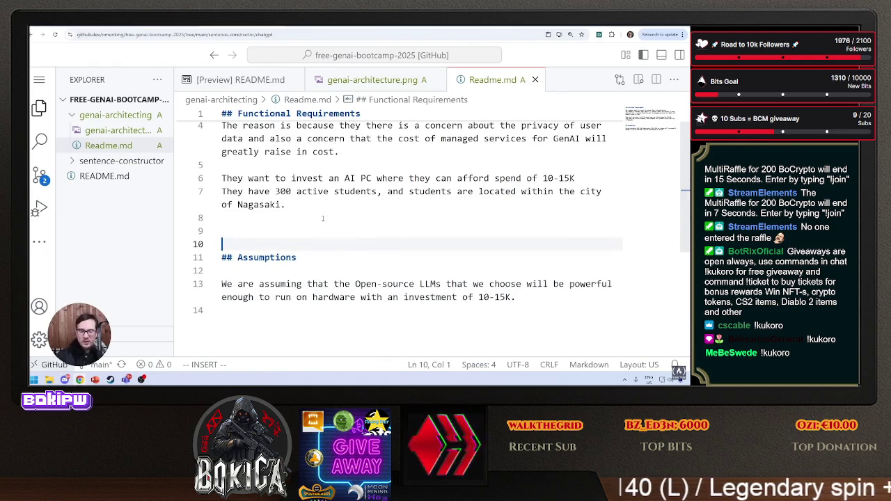
key("Up")
type("They're go")
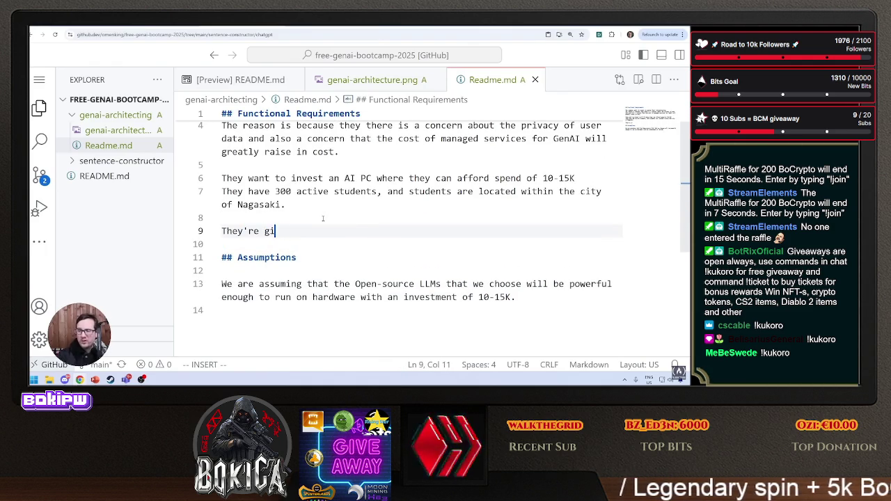
key("Escape")
key("d")
key("d")
key("d")
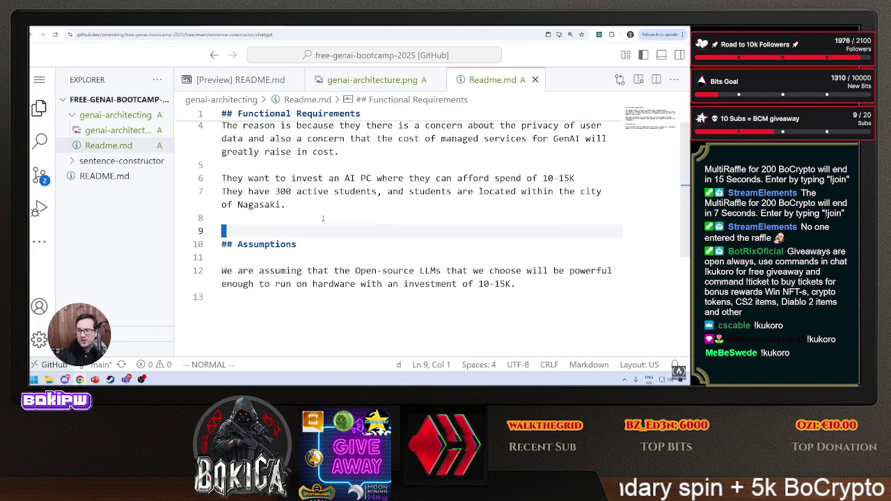
key("d")
Add the assumption that one office server on the internet gives enough bandwidth for 300 students.
key("shift+g")
key("o")
key("Return")
type("We're just going t h")
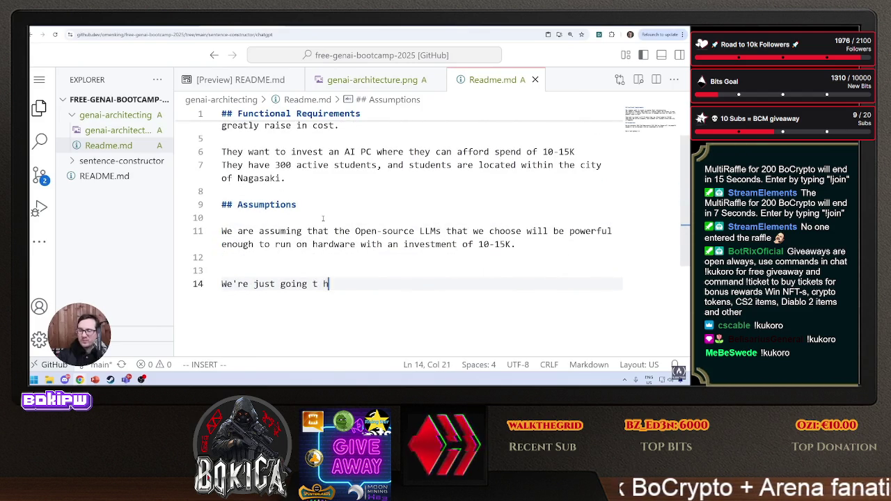
type("ea")
key("BackSpace")
key("BackSpace")
key("BackSpace")
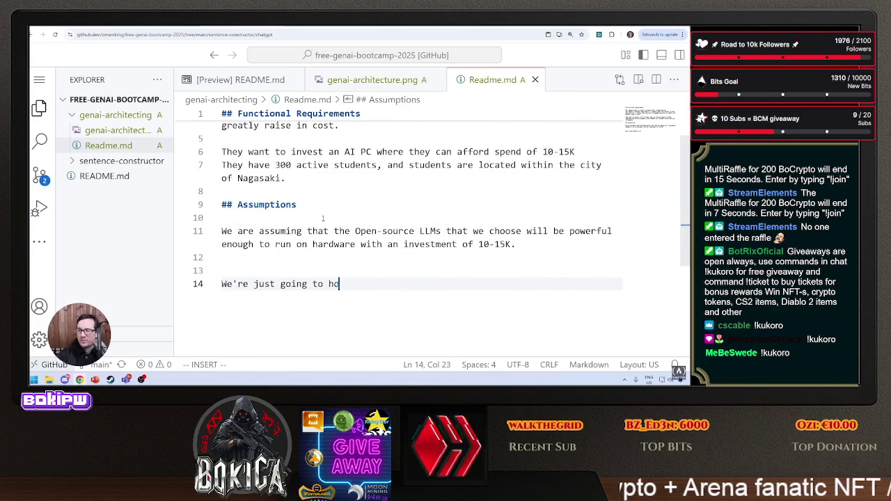
type("ok up a single serv")
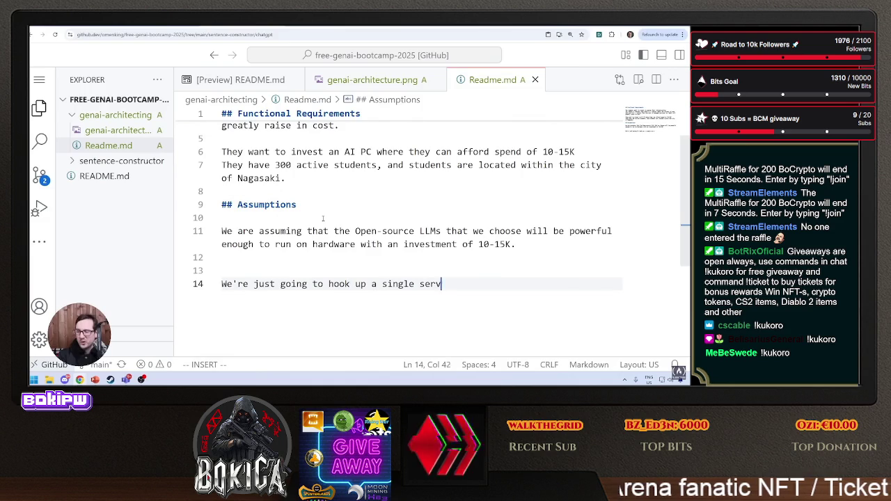
type("e in our office to")
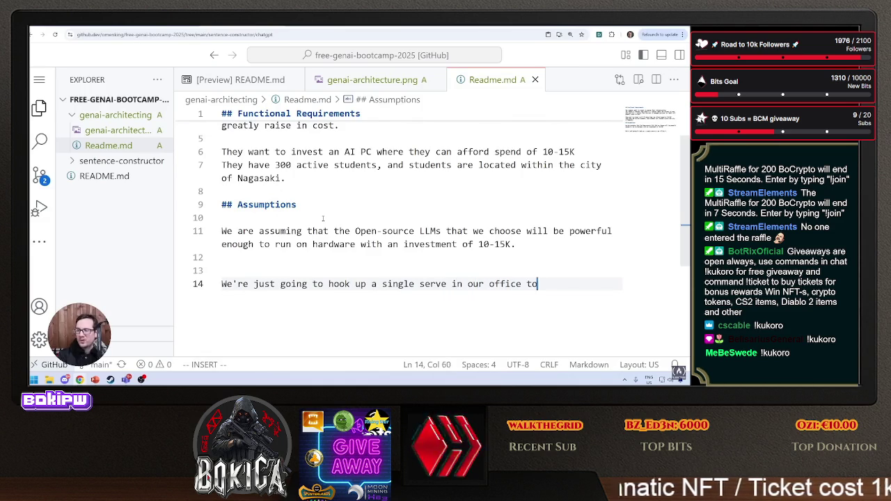
type(" the itea")
key("BackSpace")
key("BackSpace")
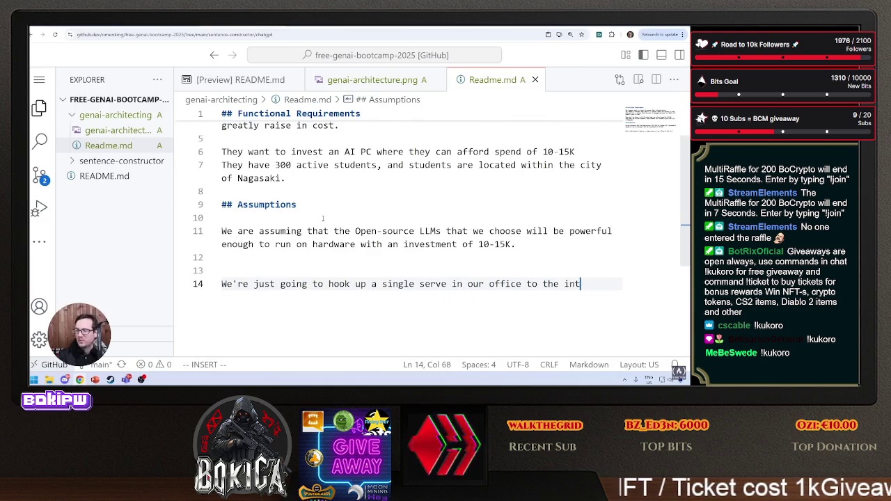
type("ernet and th")
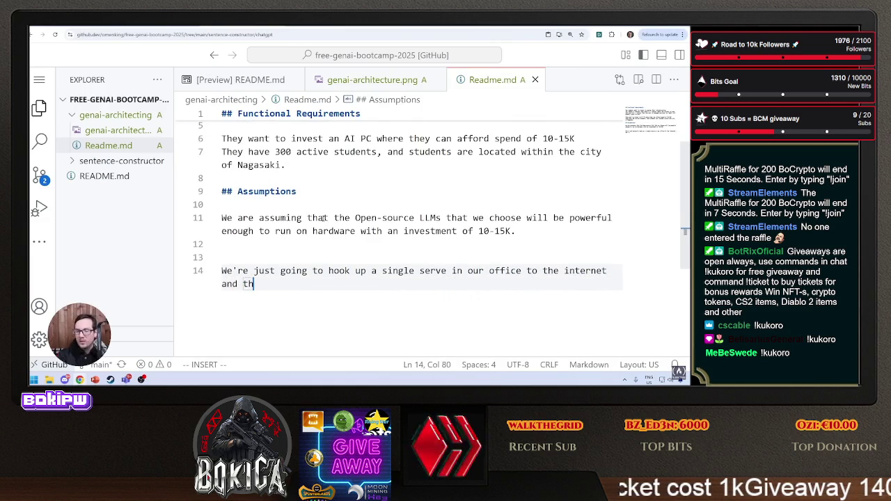
key("BackSpace")
key("BackSpace")
type("we should have")
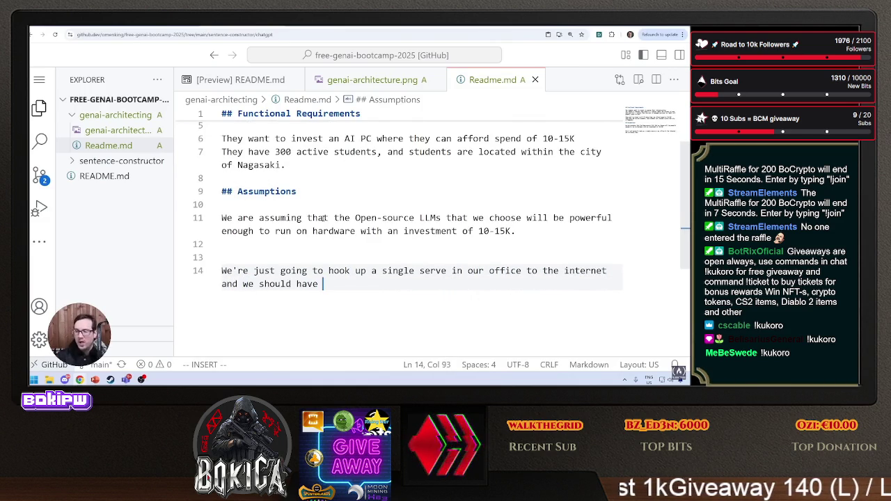
type(" enough bandg")
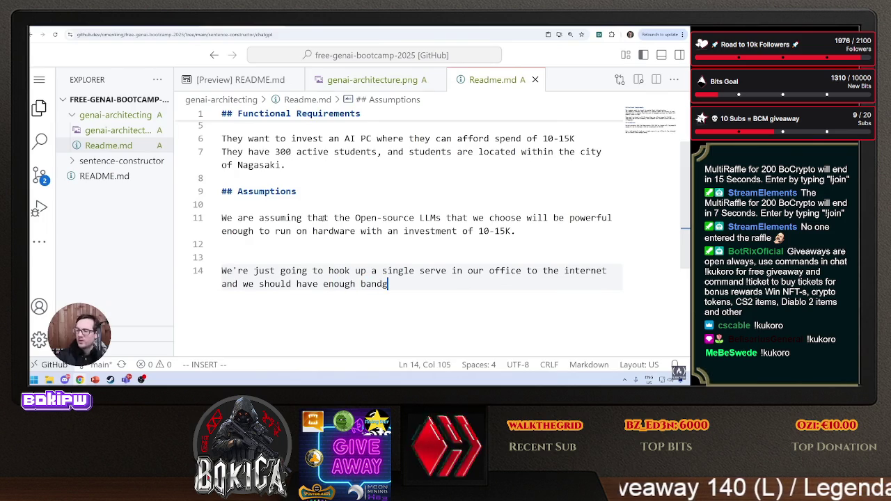
key("BackSpace")
type("width")
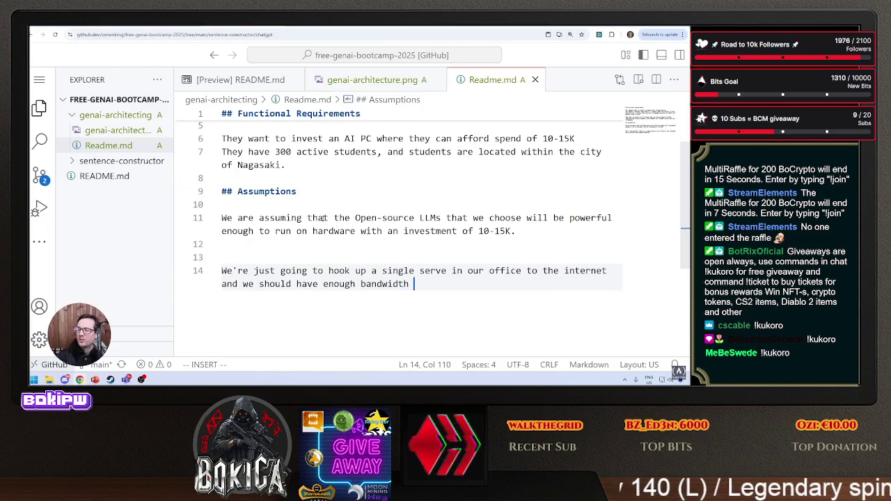
type(" to serve the ")
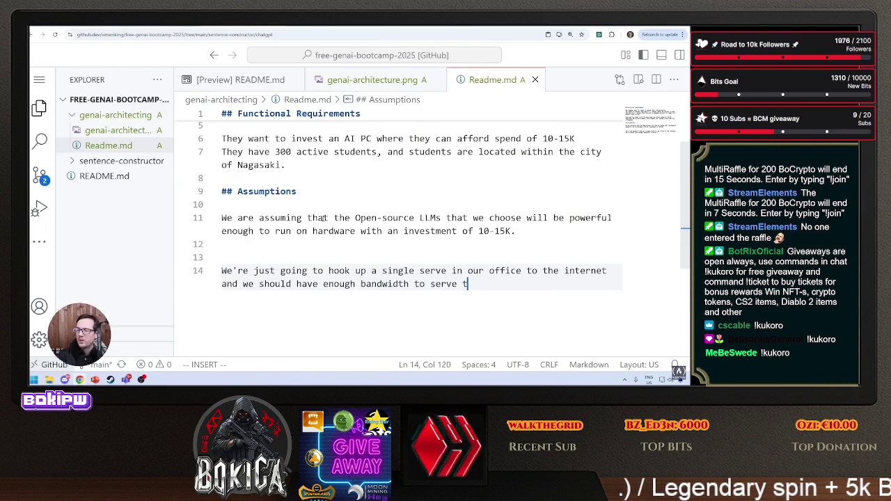
type("300 studen")
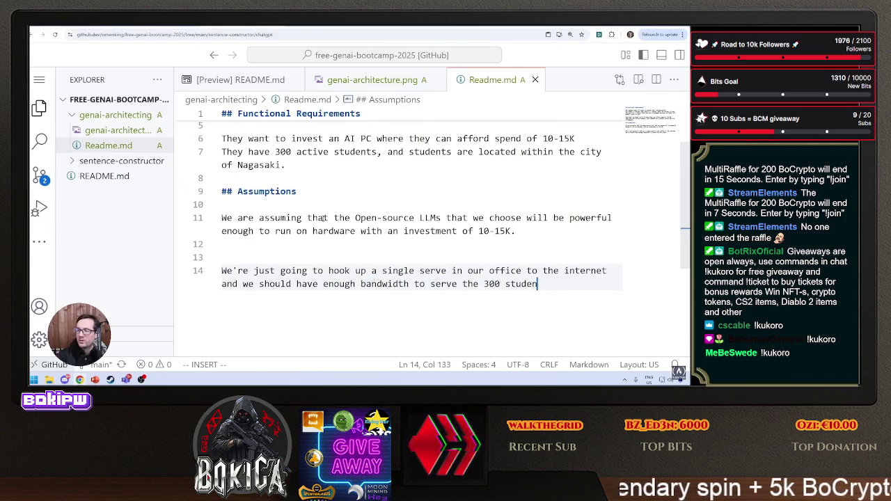
type("ts.")
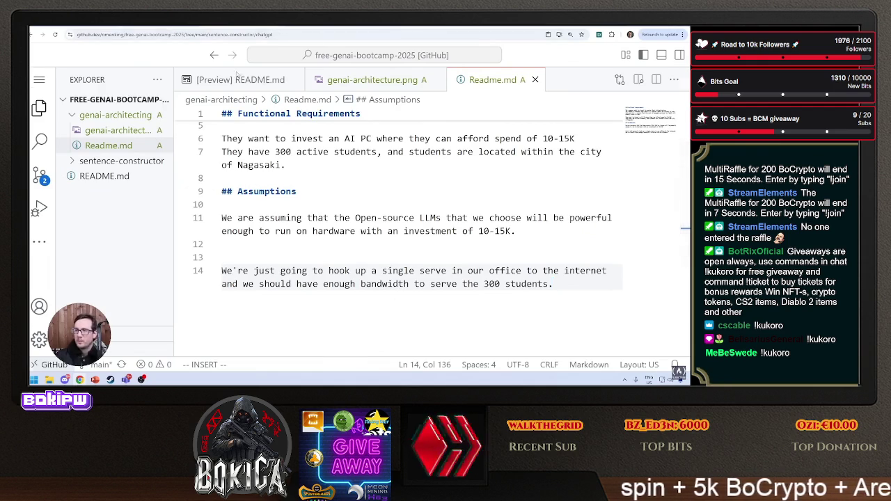
Check the bootcamp wiki further down, then return to Readme.md.
key("alt+Tab")
scroll(341, 257, "down", 3)
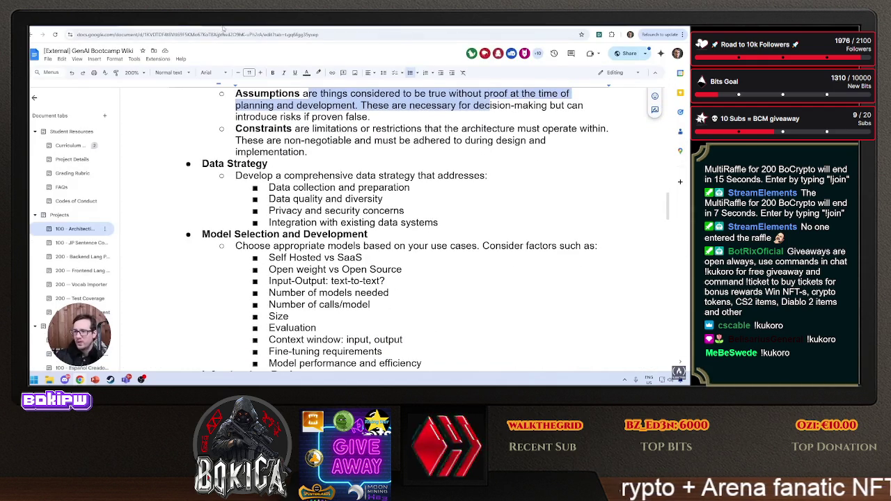
key("alt+Tab")
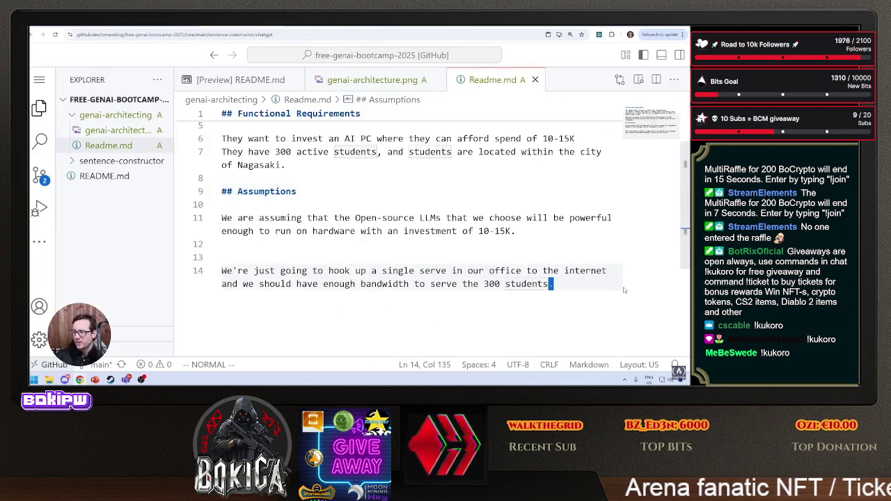
Add a '## Data Strategy' heading on line 16.
type("a.")
key("Return")
key("Return")
type("Functional Requirements")
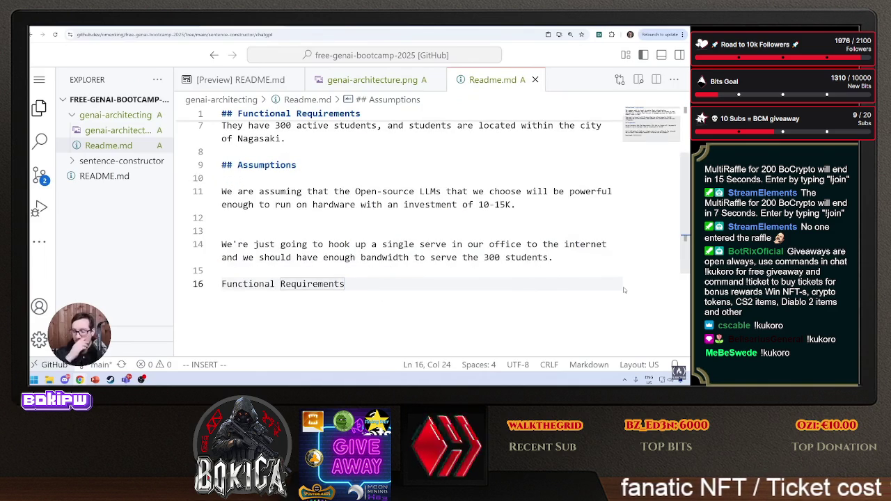
key("Escape")
type("0C")
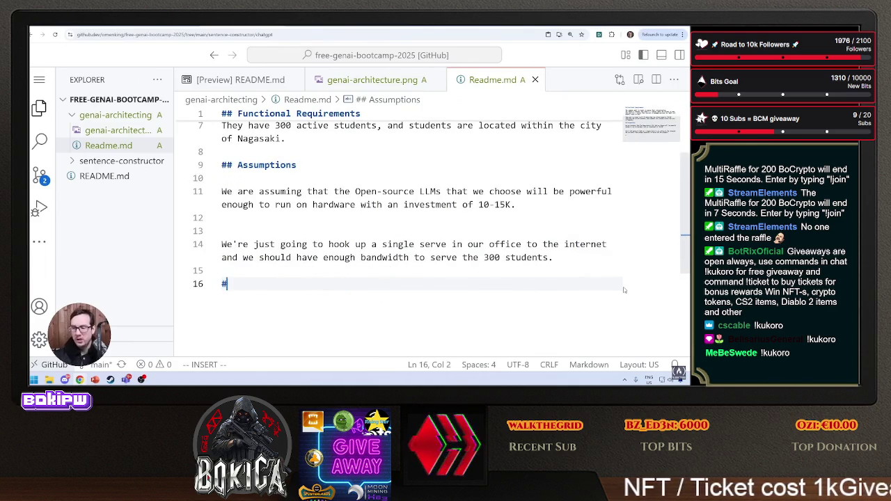
type("## Data")
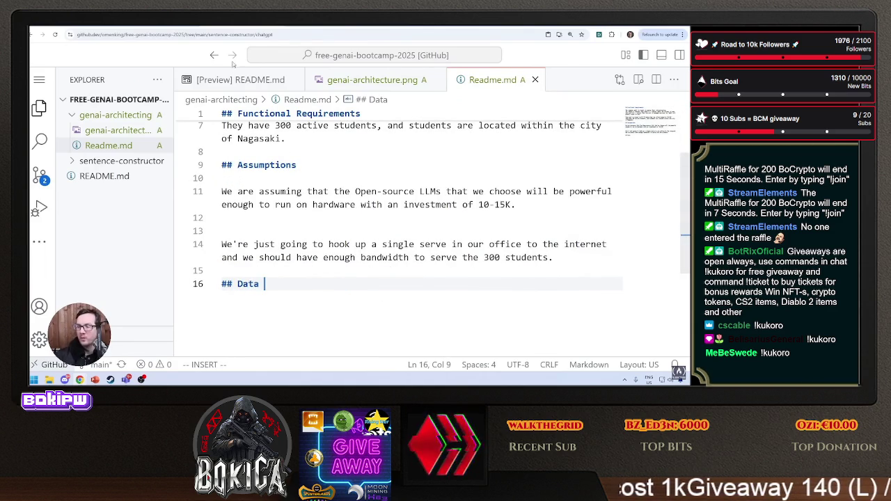
left_click(227, 28)
key("ctrl+shift+Tab")
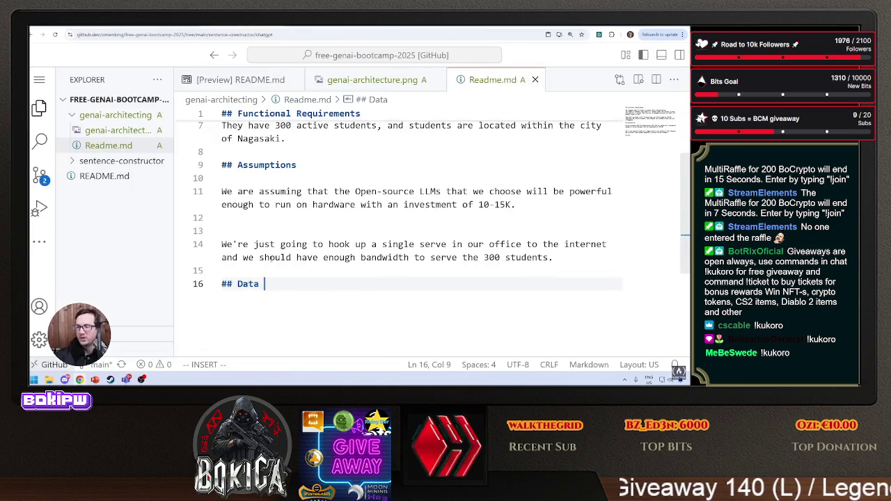
type("Strategy")
key("Return")
key("Return")
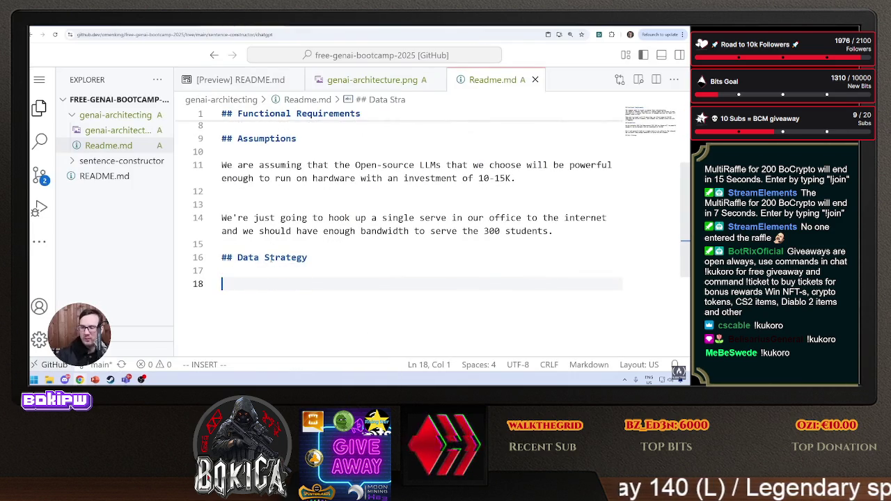
Under it, state copyrighted materials must be purchased, supplied and stored in our database.
left_click(176, 28)
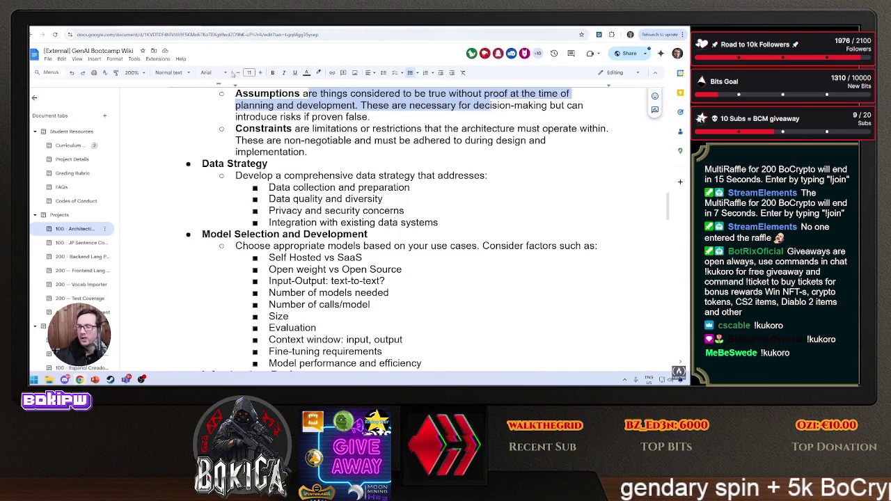
mouse_move(237, 30)
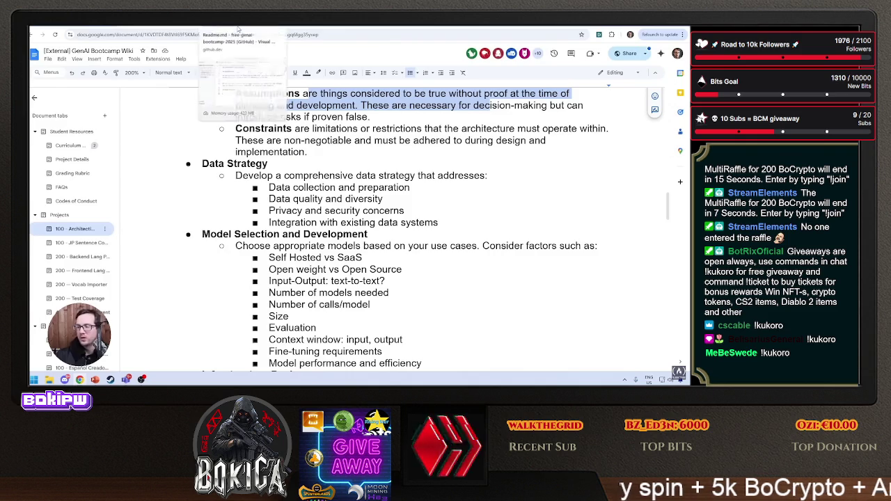
left_click(237, 29)
type("There is")
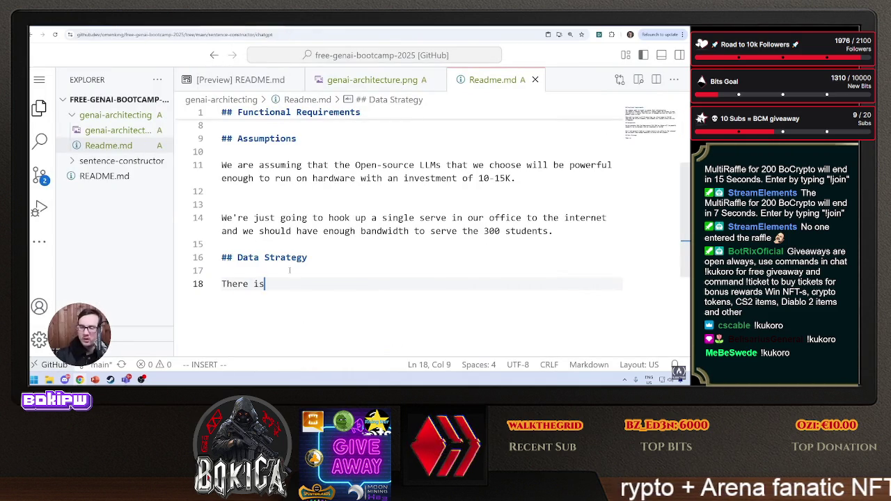
type("a concerned of")
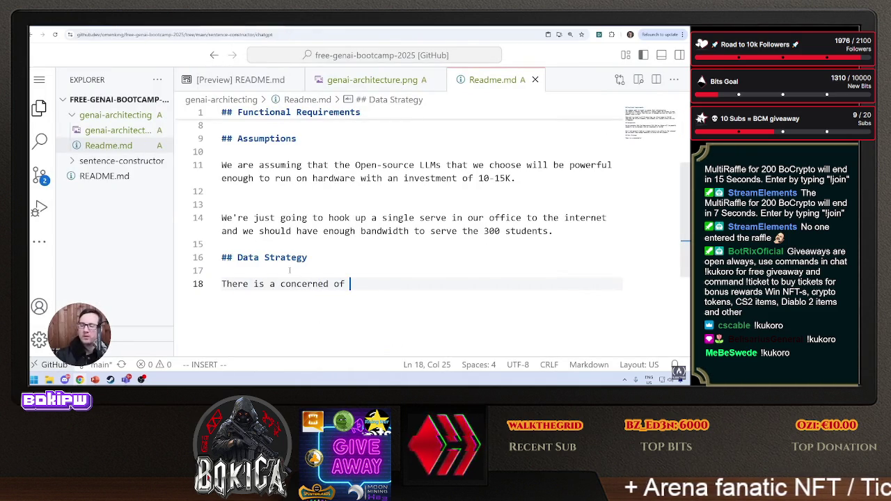
type("copr")
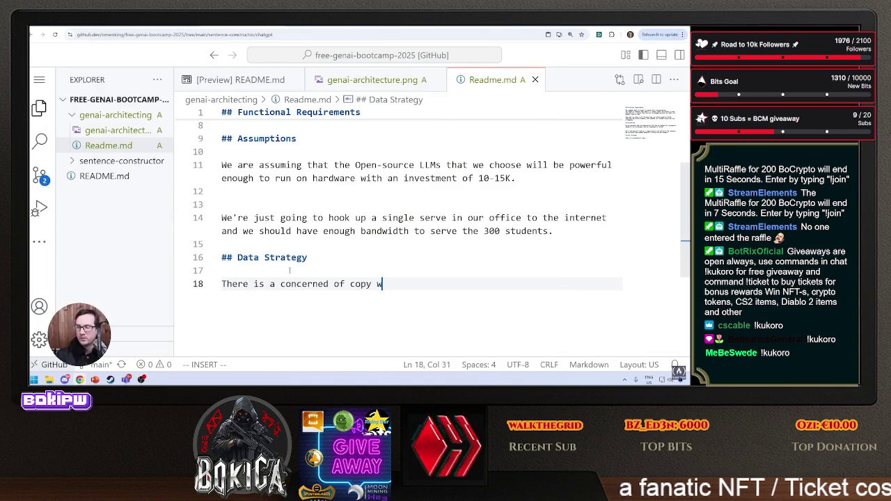
type("hted materials")
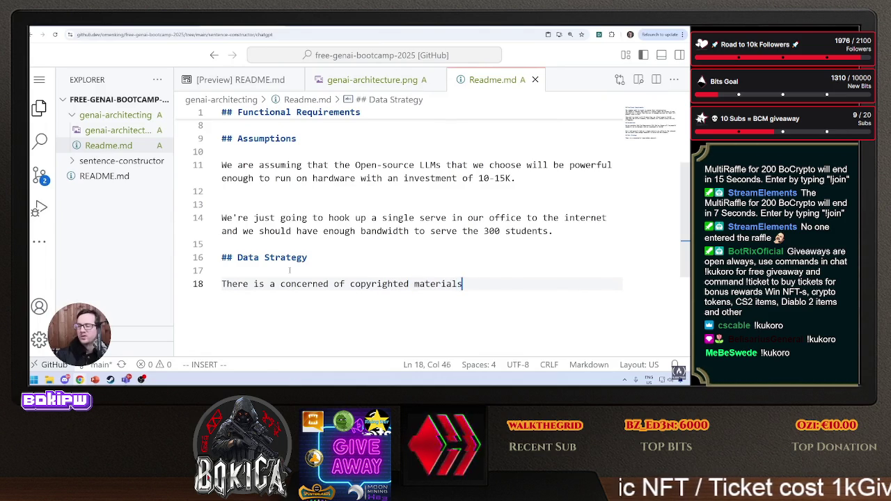
type(", so we must pur")
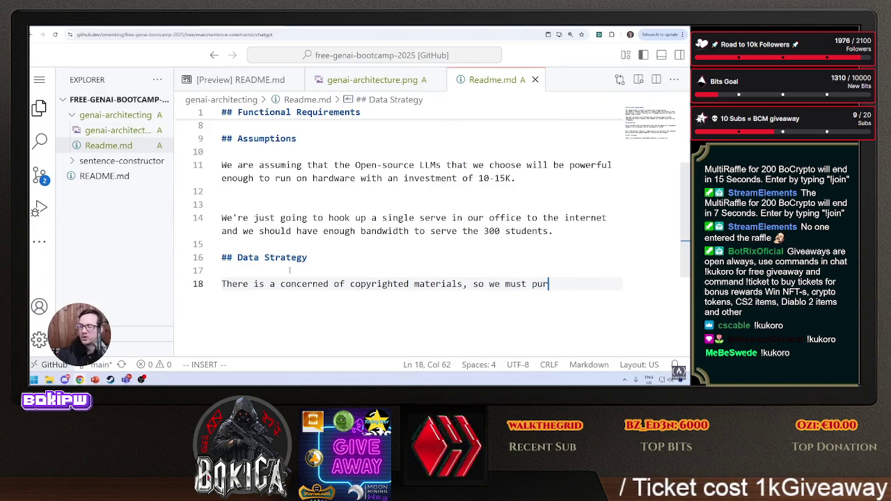
type("chase and supply materia")
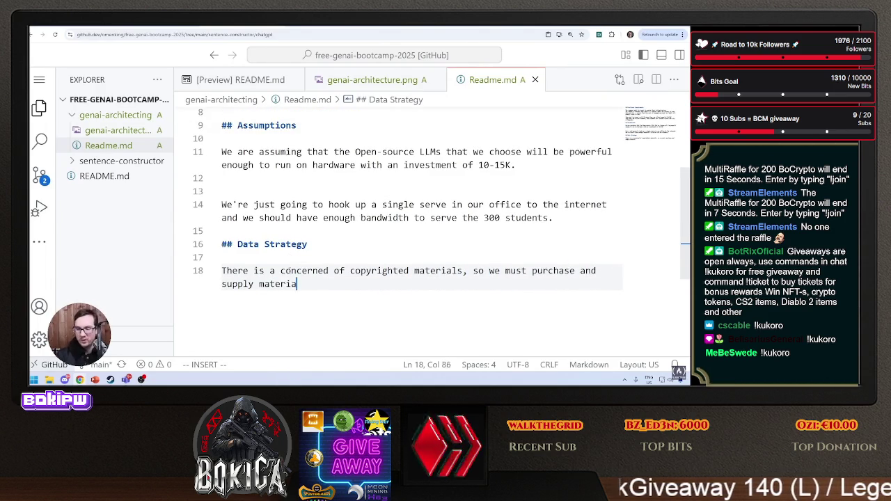
type("ls and s")
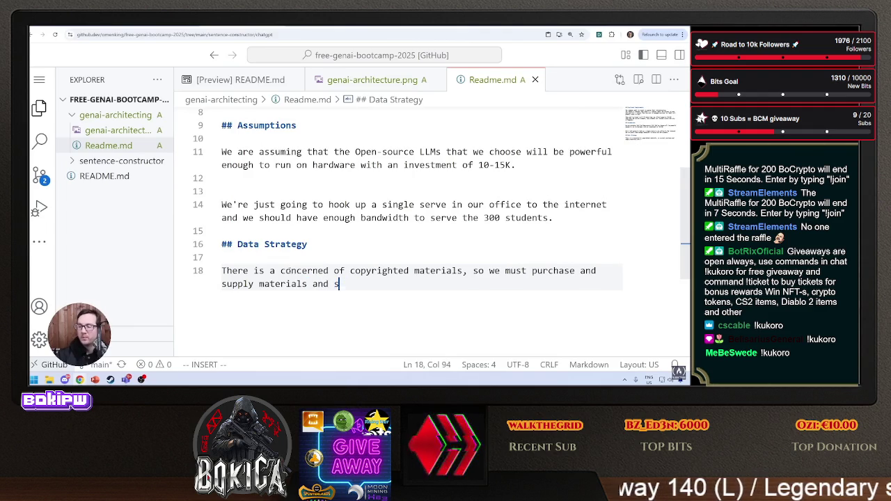
type("otretore them for acces")
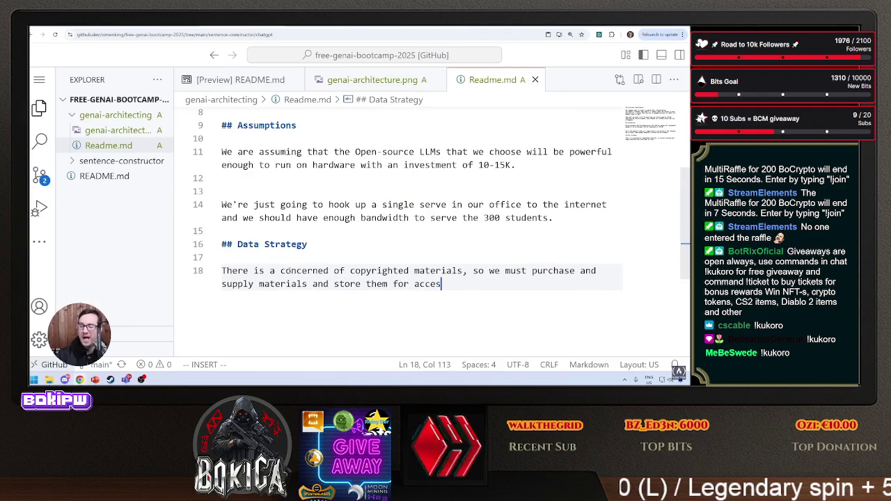
type("s in our database")
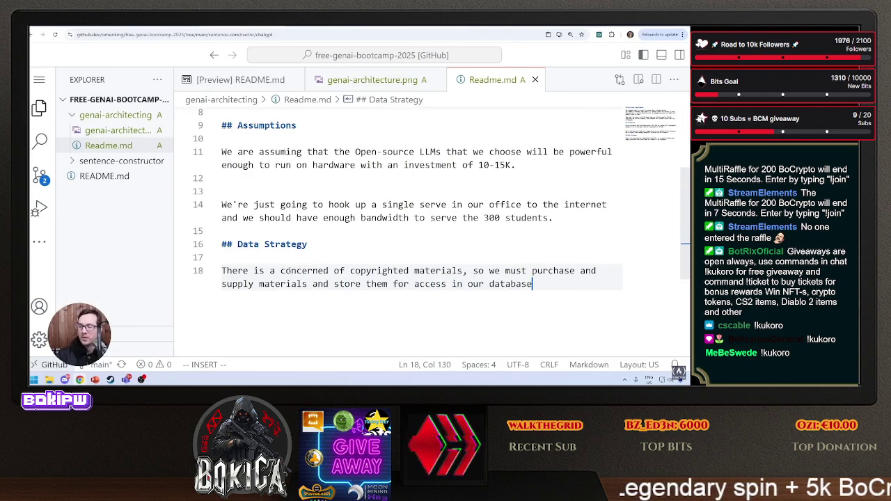
type(".")
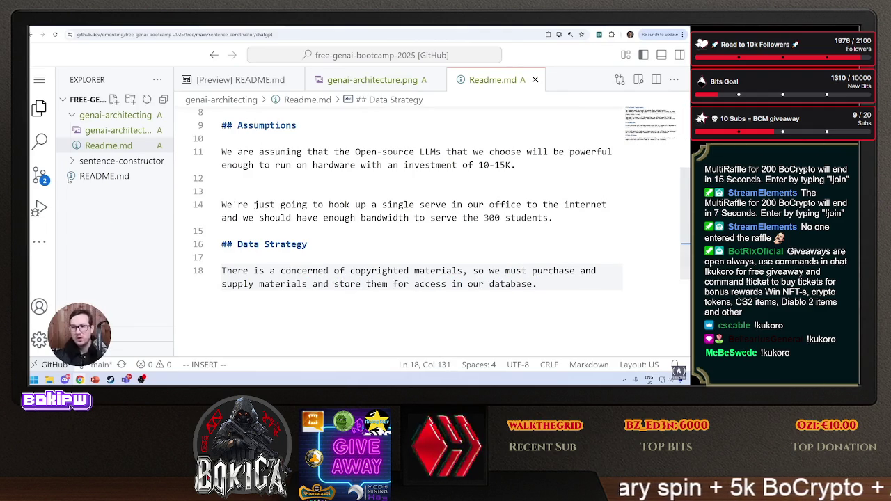
key("ctrl+Tab")
Zoom into the Lucidchart diagram, select the Internet shape, then return via the wiki to Readme.md.
scroll(309, 270, "up", 5)
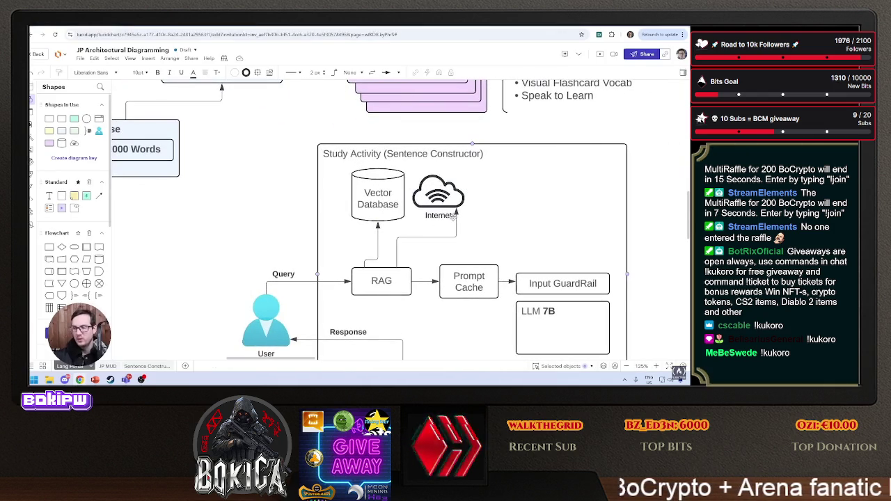
left_click(439, 200)
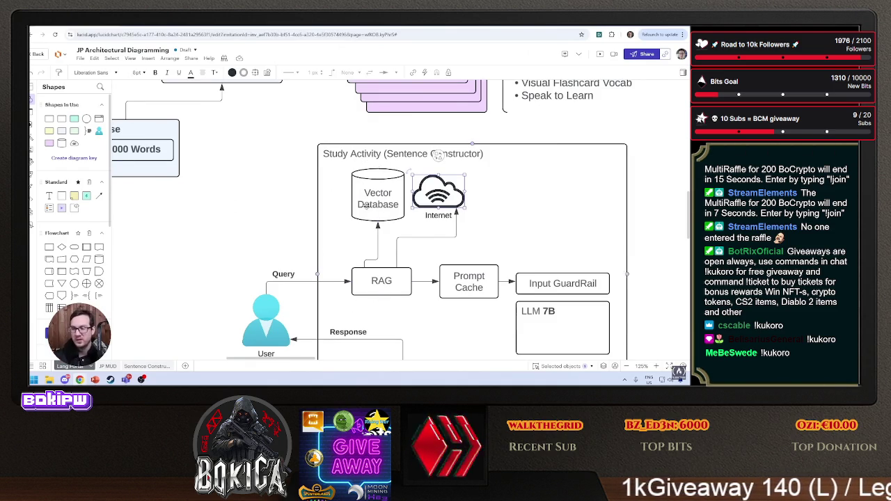
key("ctrl+Tab")
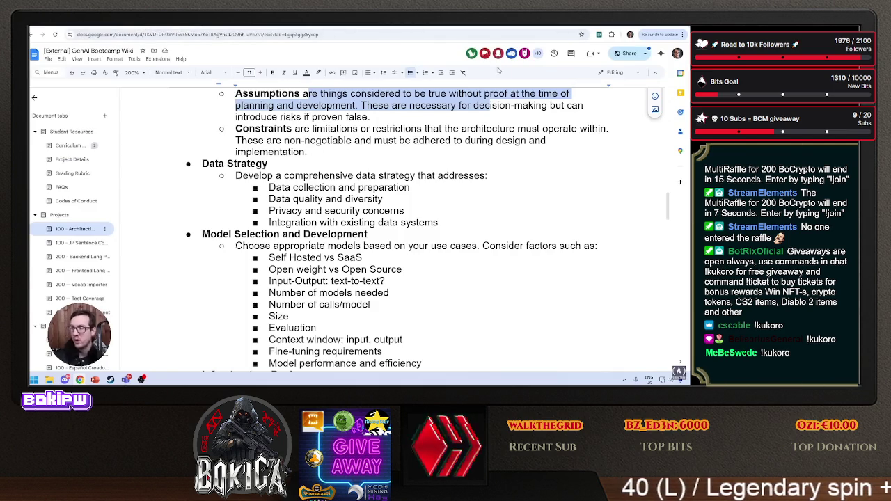
key("ctrl+Tab")
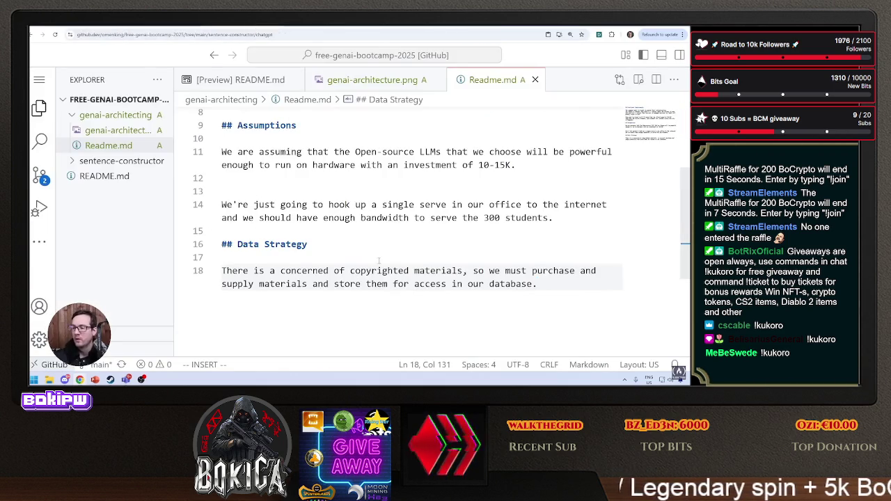
Stage both changed files and commit and push them with message 'genai architect diagram'.
scroll(351, 200, "up", 3)
scroll(352, 291, "down", 3)
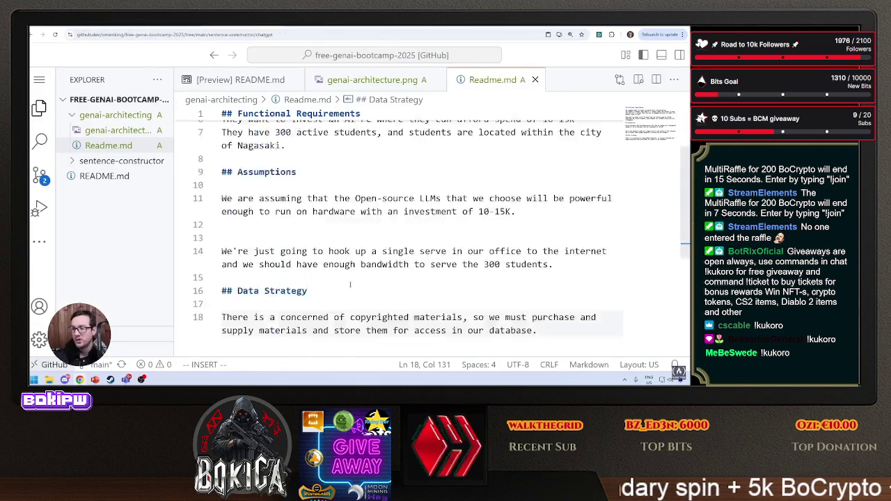
left_click(39, 178)
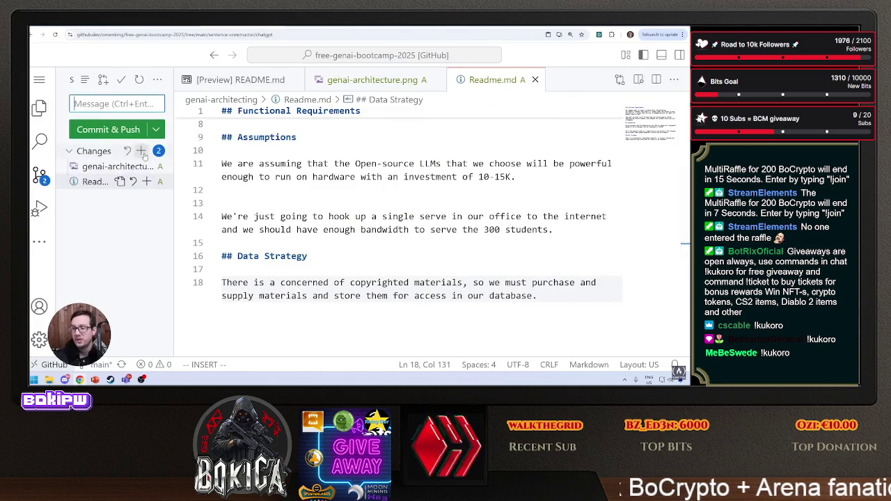
left_click(146, 151)
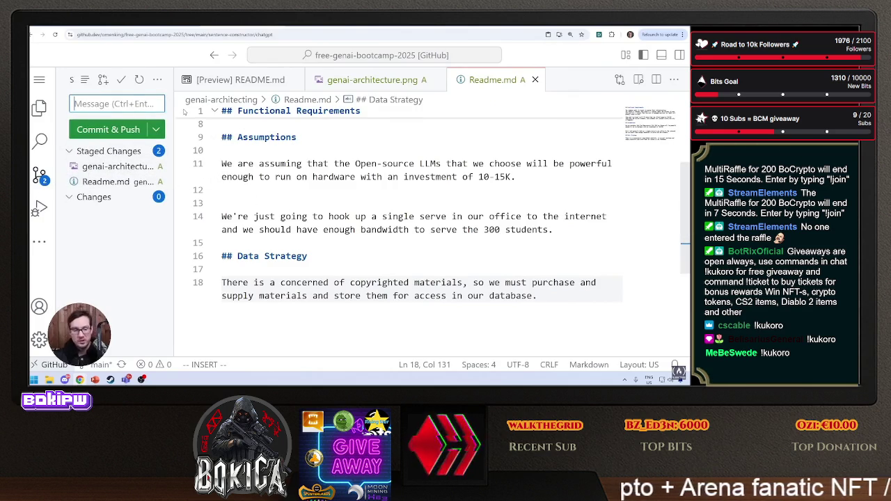
key("ctrl+shift+e")
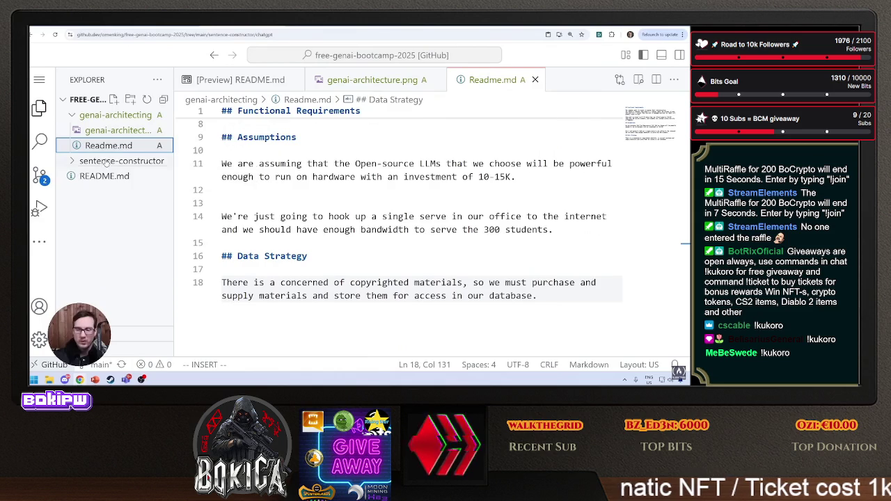
left_click(40, 176)
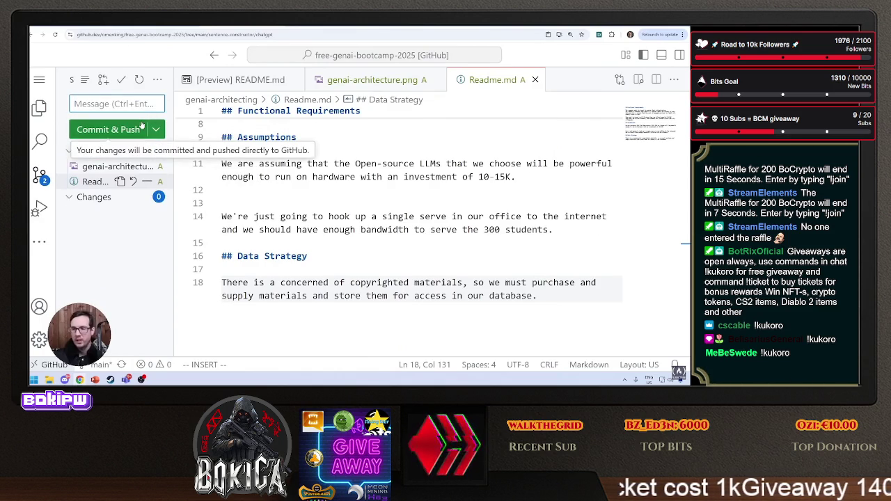
type("genai ar")
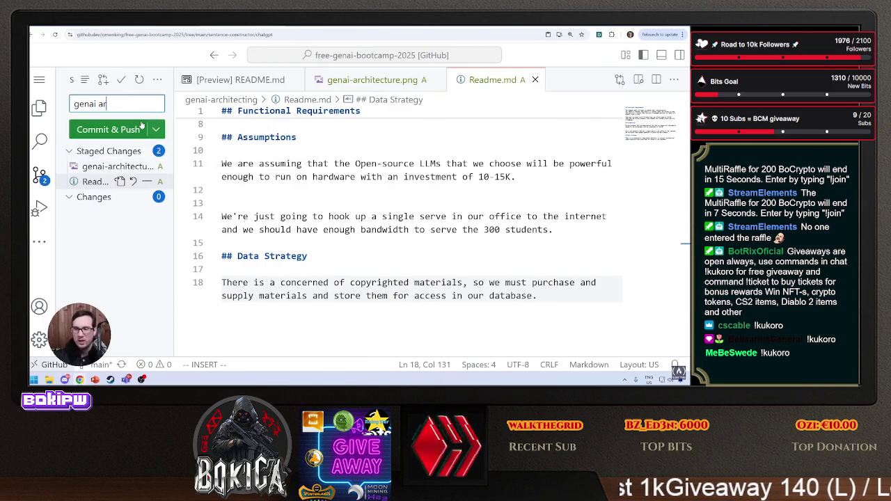
type("chitect")
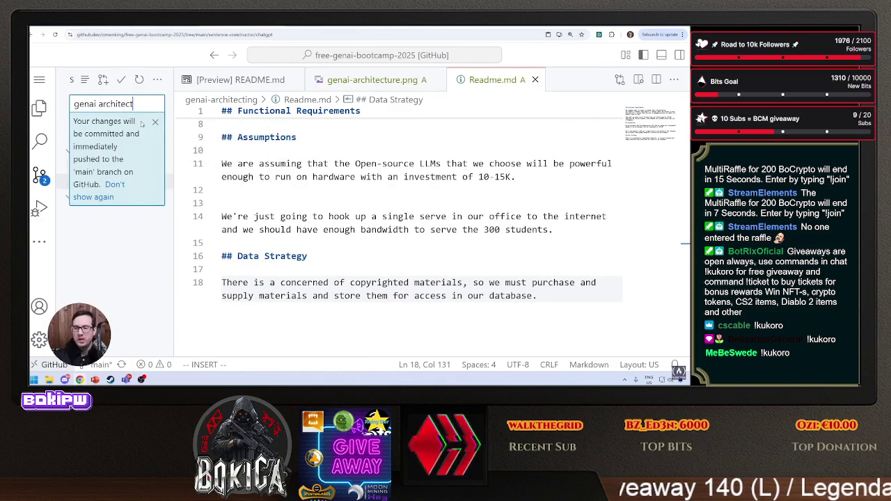
type("u diagram")
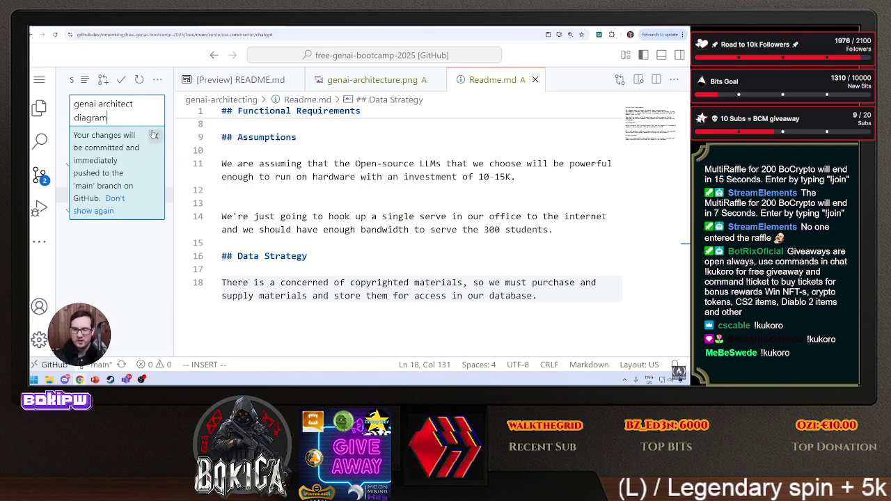
left_click(155, 135)
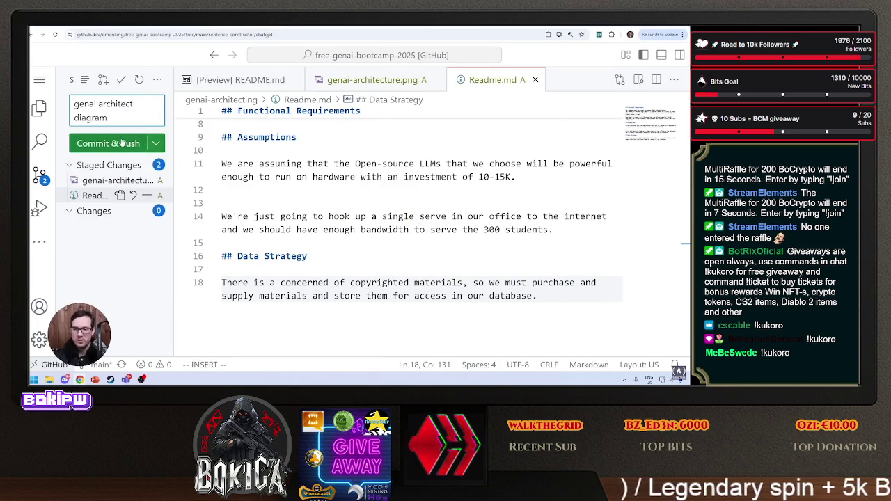
left_click(122, 143)
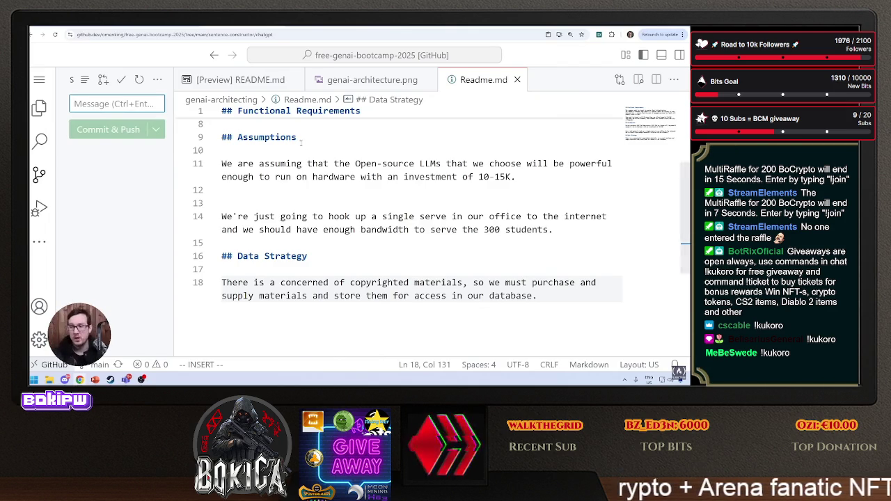
Open genai-architecture.png, then Readme.md, then the genai-architecture.png diagram again.
scroll(300, 143, "up", 3)
left_click(39, 108)
left_click(118, 131)
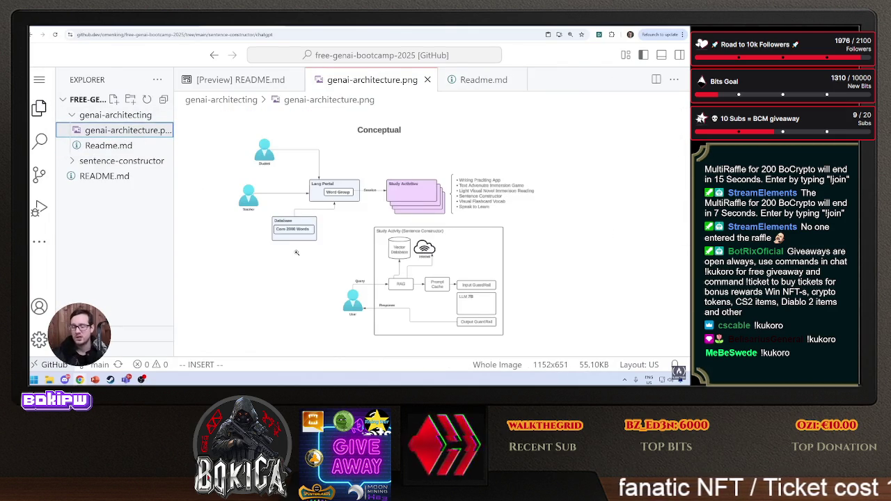
left_click(123, 146)
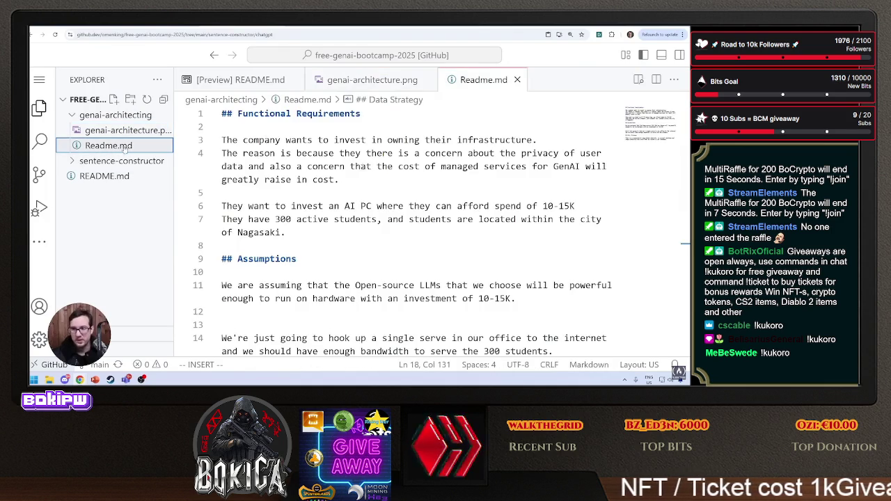
left_click(118, 135)
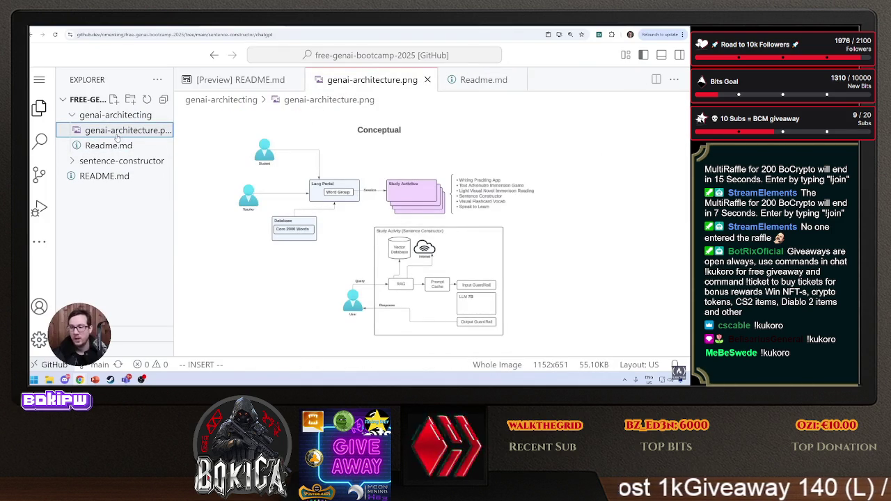
Read through the wiki's architecture and data strategy sections, comparing against the Lucidchart diagram.
key("ctrl+Tab")
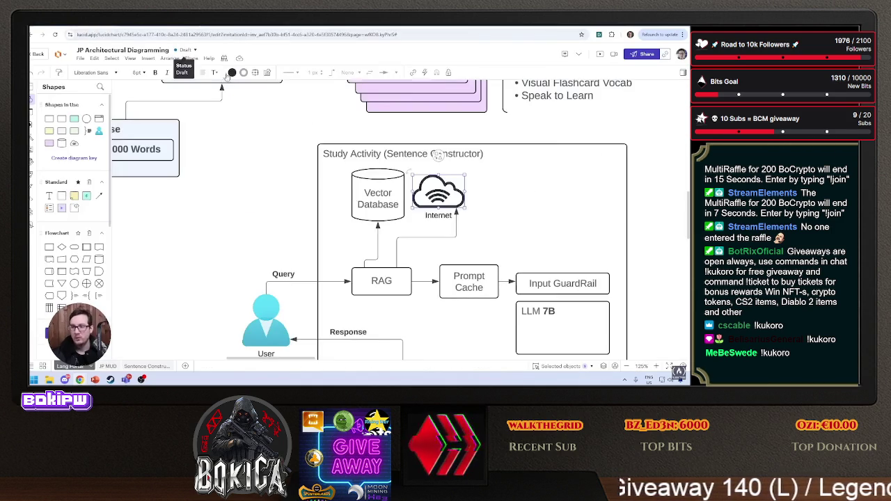
key("ctrl+Tab")
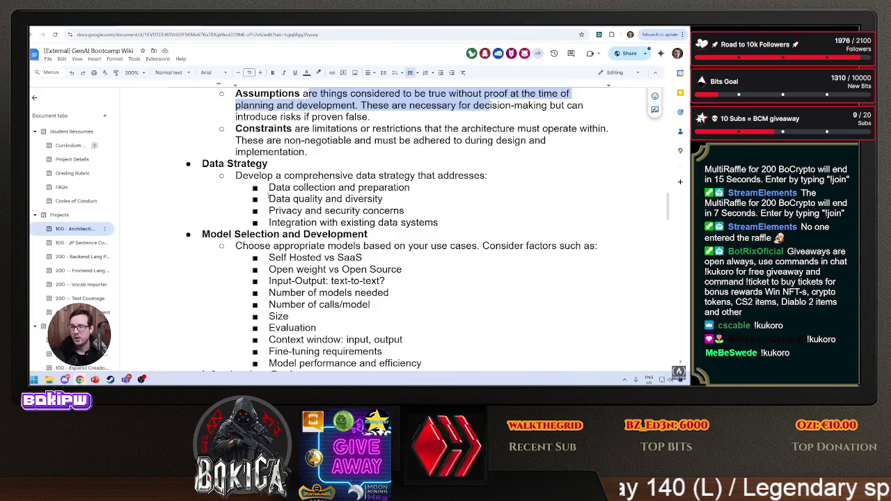
scroll(268, 198, "down", 15)
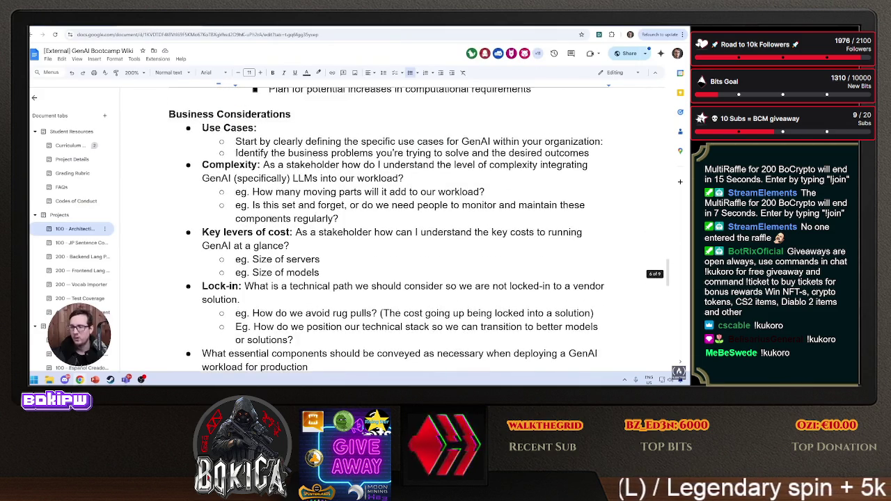
scroll(268, 218, "down", 5)
mouse_move(180, 184)
left_mouse_down()
mouse_move(292, 224)
mouse_move(274, 250)
left_mouse_up()
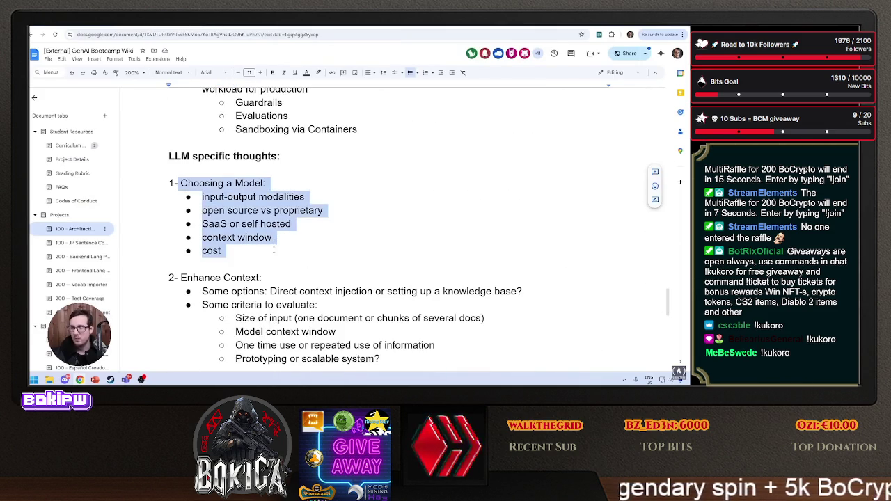
key("ctrl+Tab")
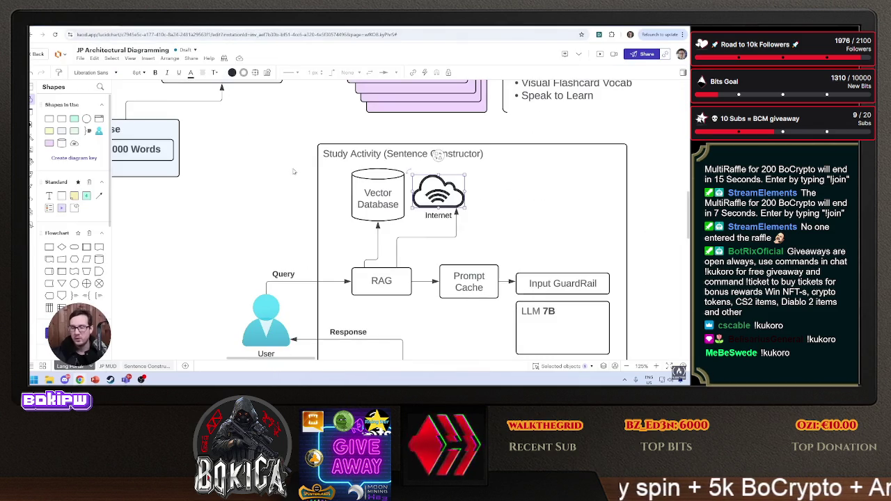
key("ctrl+shift+Tab")
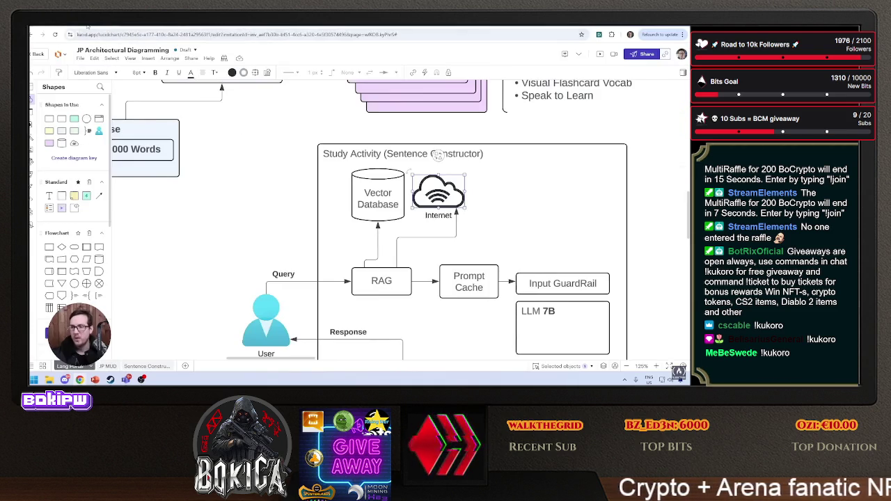
key("ctrl+Tab")
key("ctrl+Tab")
key("ctrl+Tab")
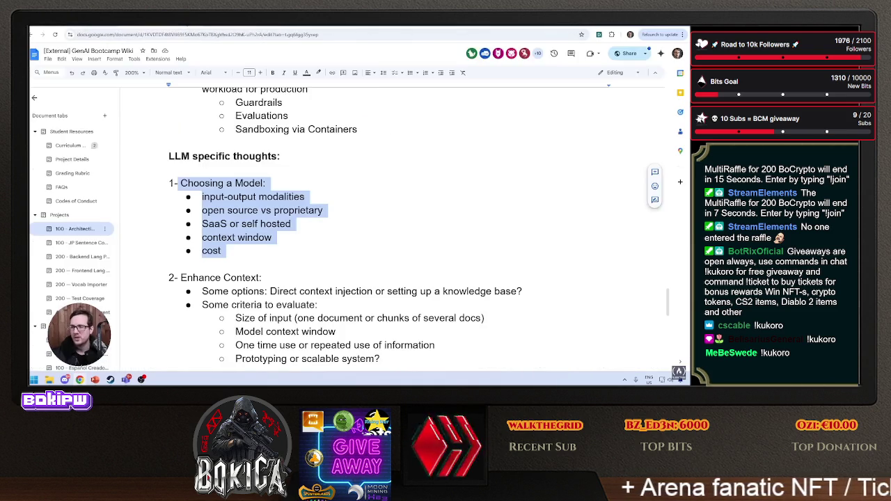
Scroll over the Lucidchart diagram, then reopen Readme.md in github.dev.
scroll(268, 124, "up", 15)
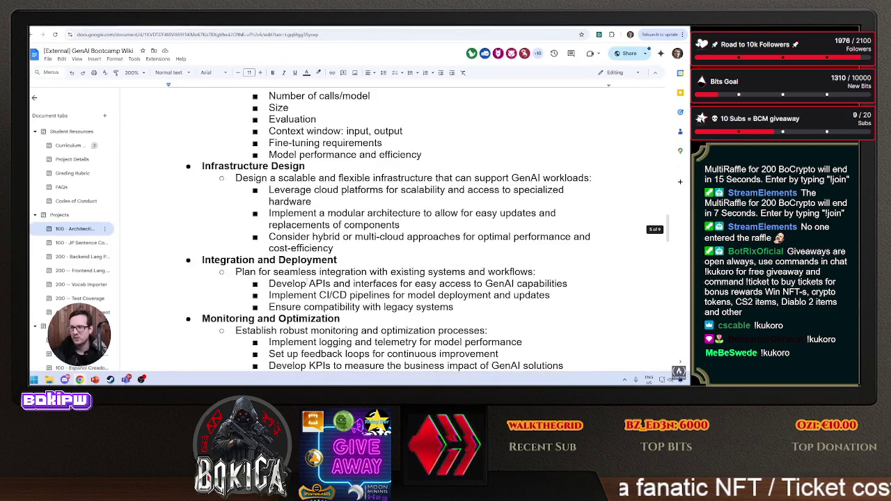
scroll(397, 229, "up", 5)
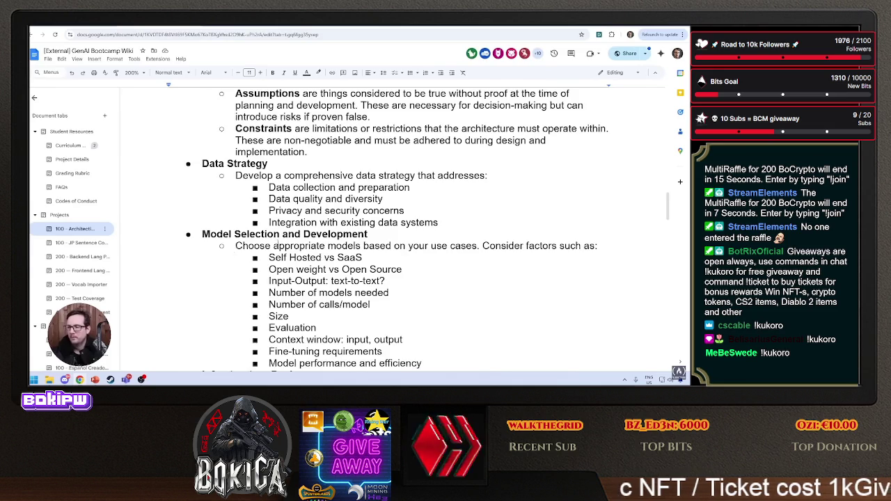
scroll(275, 245, "up", 3)
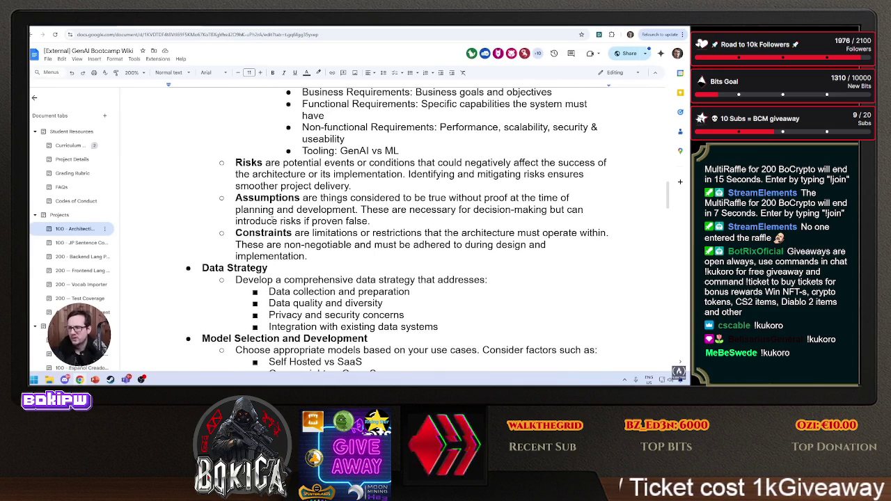
scroll(272, 220, "up", 3)
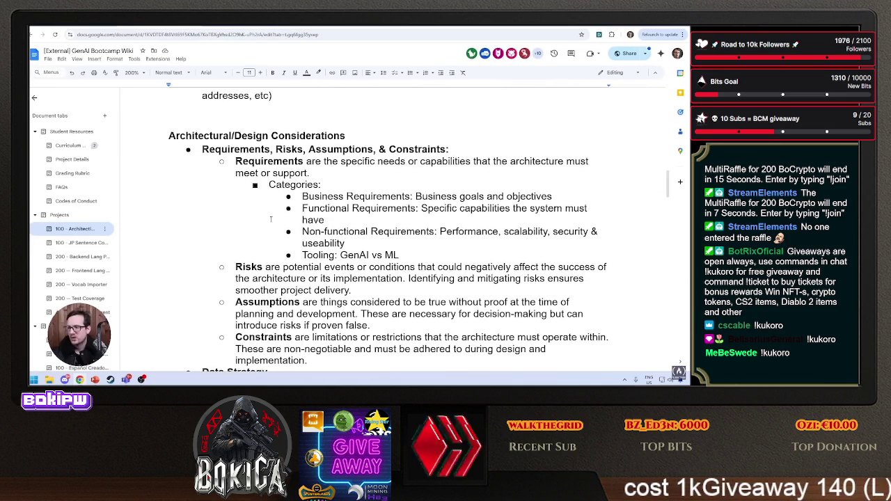
scroll(271, 219, "down", 6)
scroll(271, 220, "down", 2)
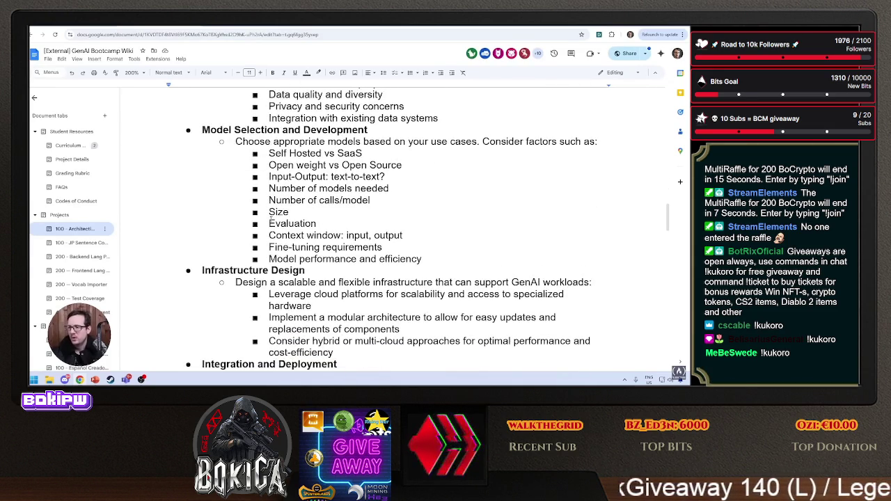
scroll(271, 222, "down", 6)
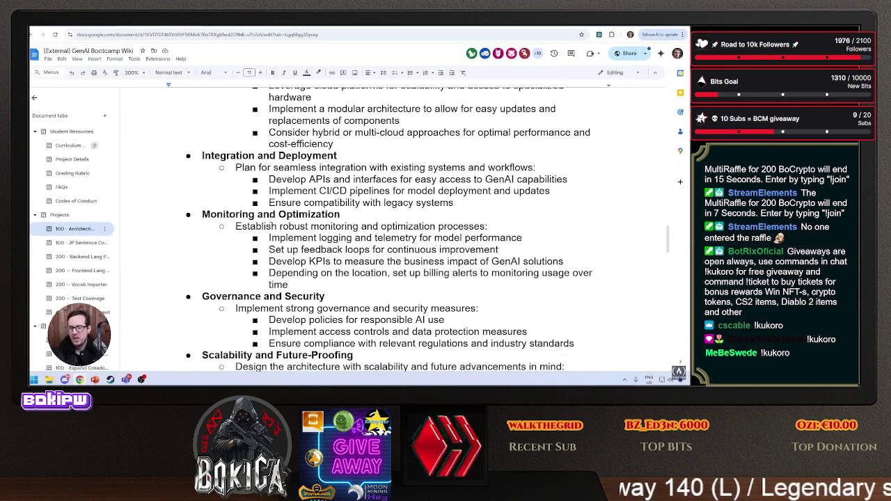
scroll(271, 222, "down", 2)
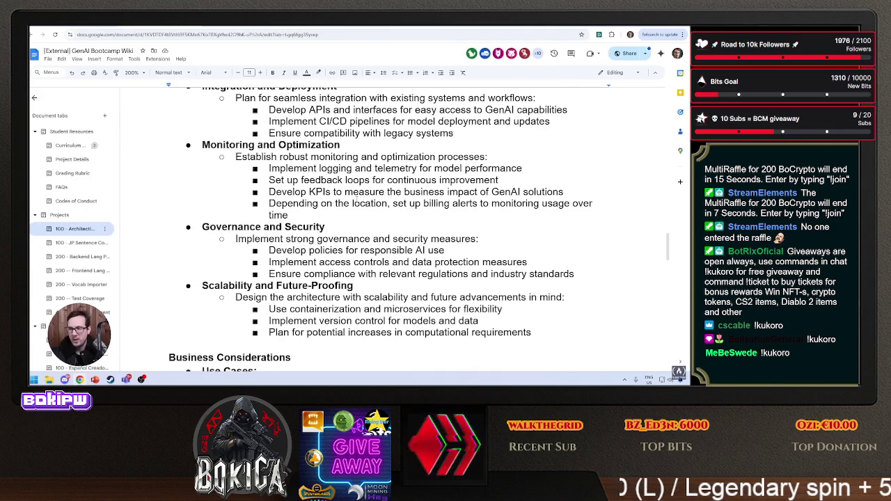
left_click(120, 28)
left_click(149, 25)
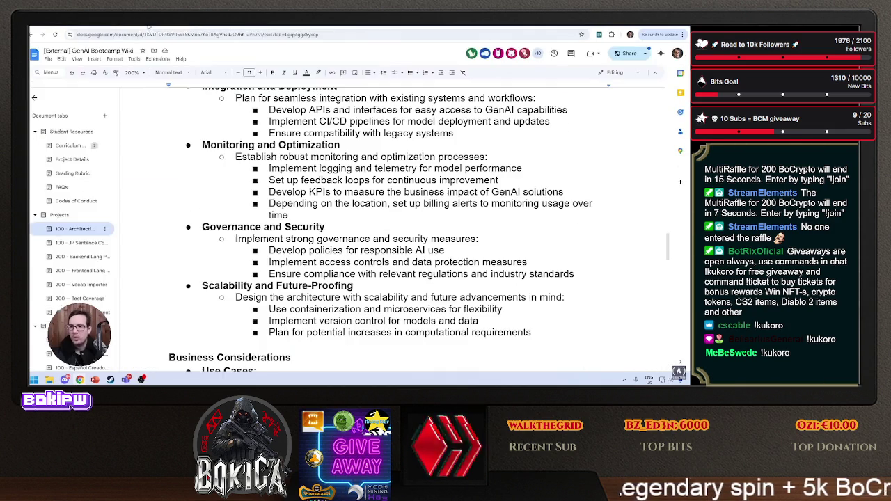
left_click(86, 26)
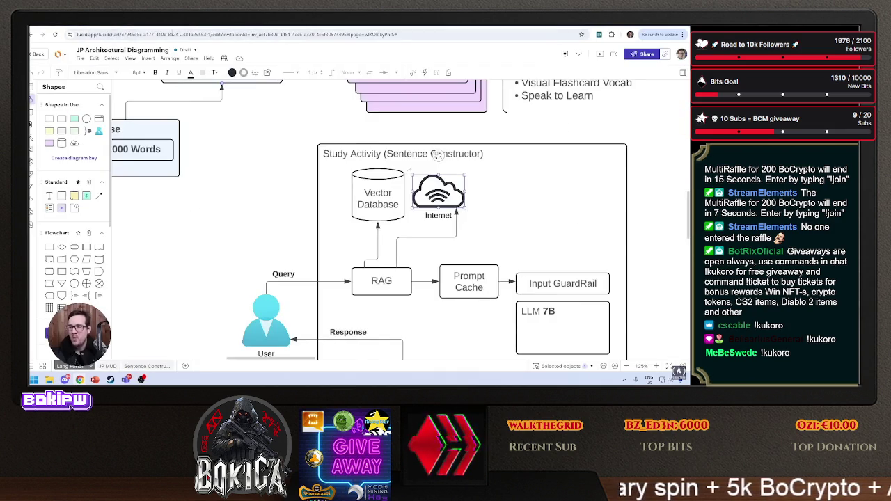
key("ctrl+Tab")
left_click(77, 146)
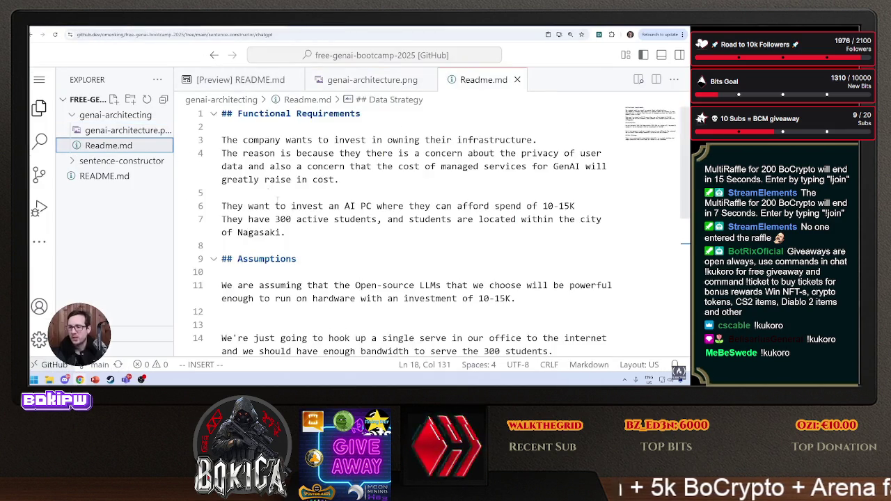
Add a '## Considerations' heading below the Data Strategy paragraph.
scroll(276, 204, "down", 4)
left_click(363, 260)
key("Escape")
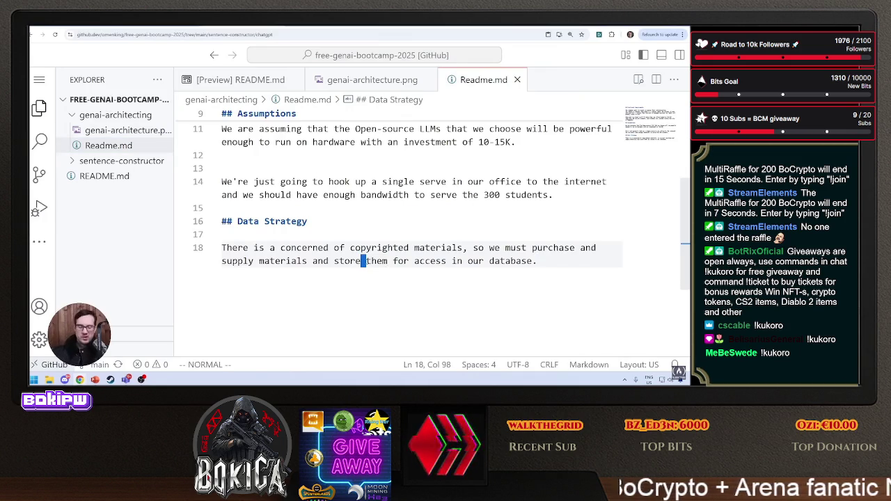
key("o")
key("Return")
type("## ")
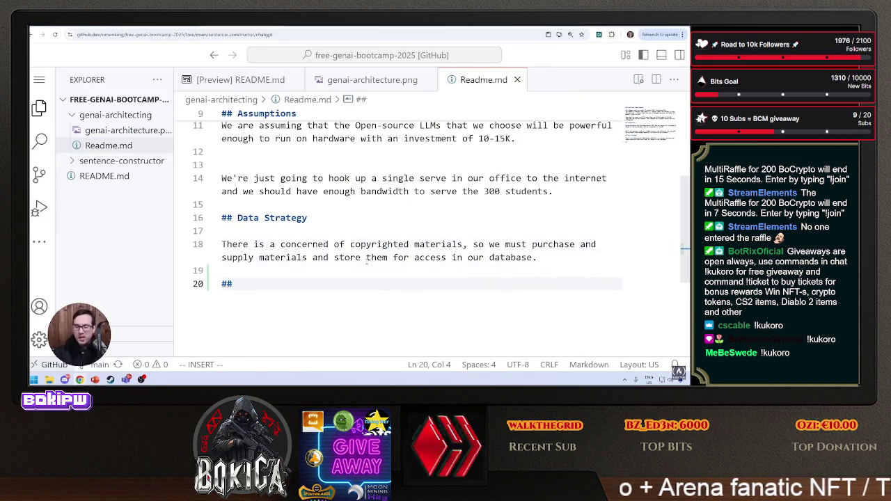
type("Consid")
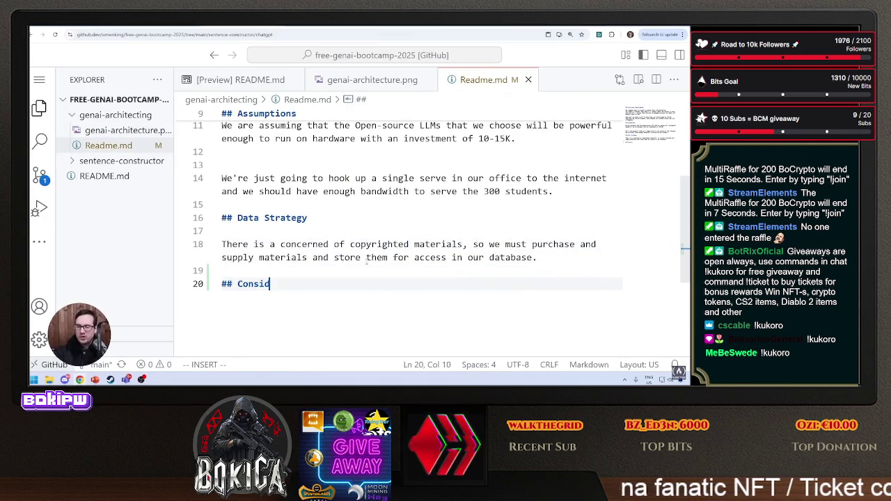
type("erations")
key("Return")
key("Return")
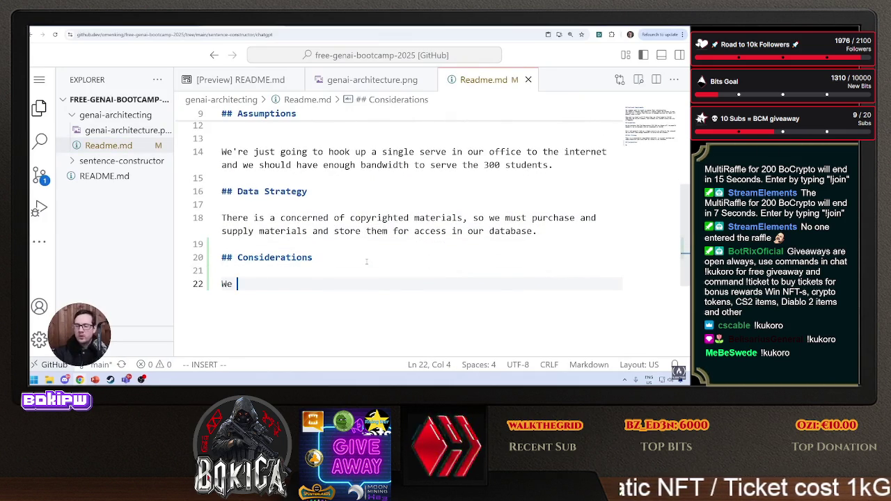
key("BackSpace")
key("BackSpace")
key("BackSpace")
key("Return")
key("Return")
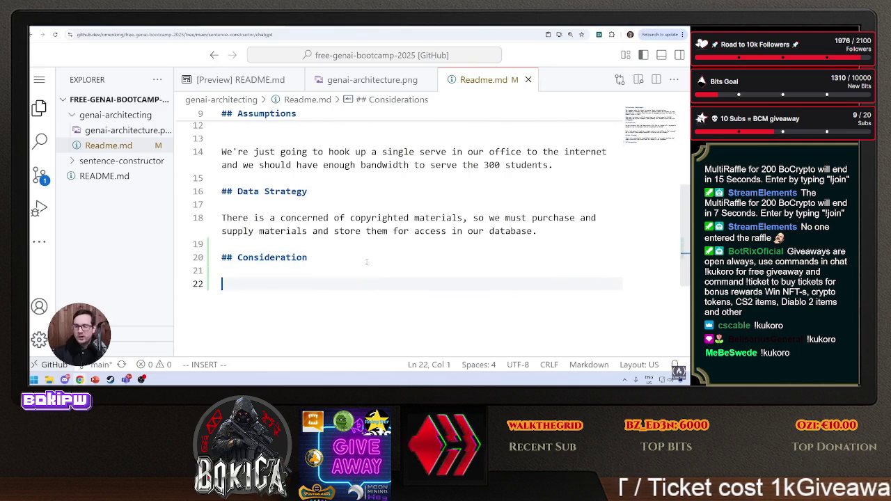
key("BackSpace")
key("BackSpace")
type("s")
key("Return")
key("Return")
Explain IBM Granite is truly open-source with traceable training data, avoiding copyright issues.
type("We're co")
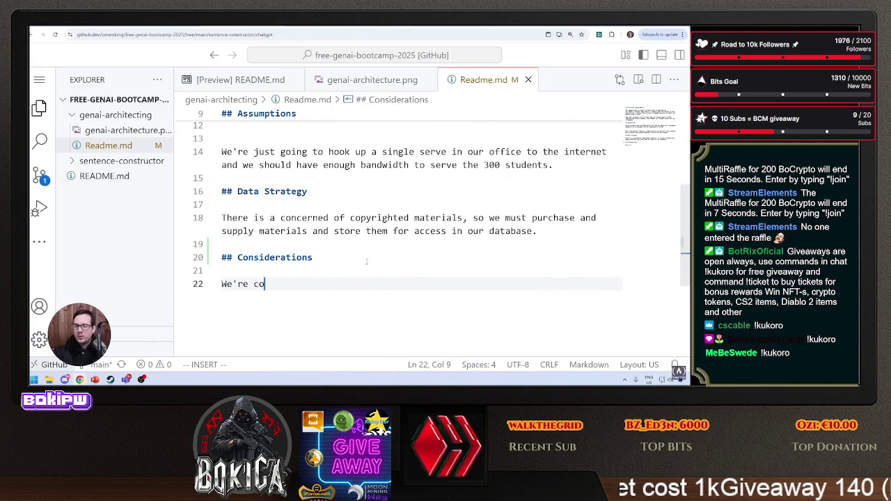
type("nsidering using IB")
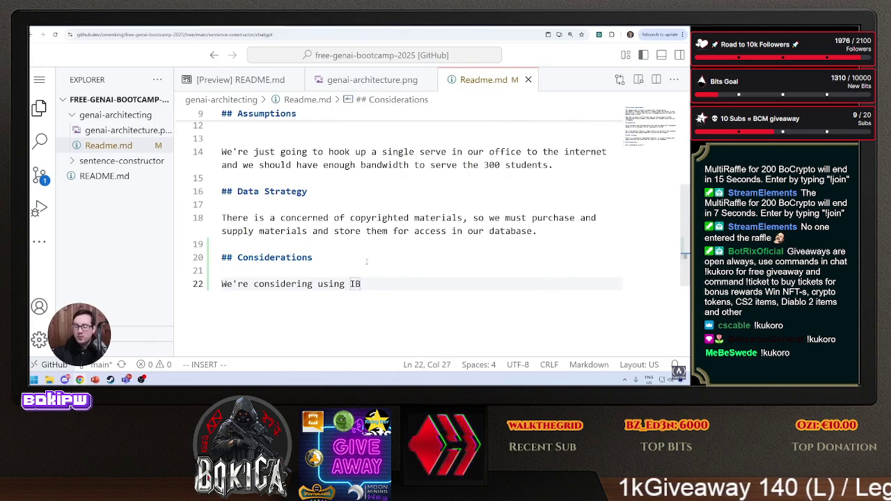
type("M Granite ")
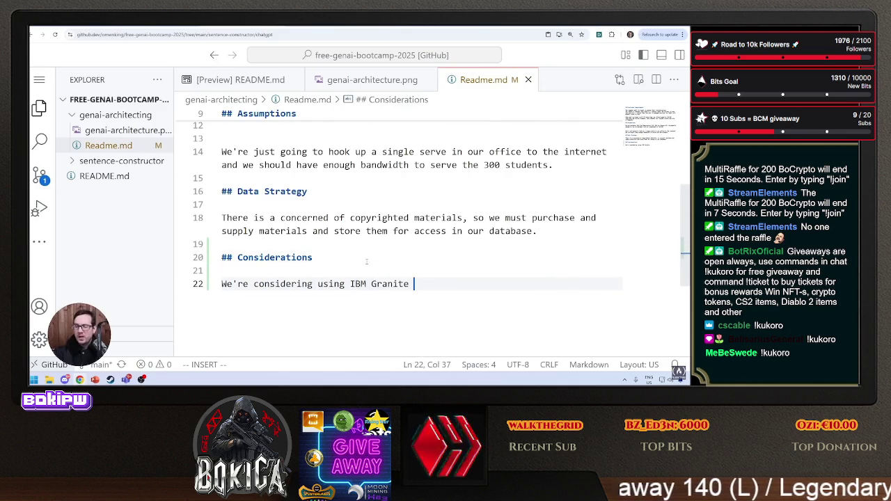
type("because its at")
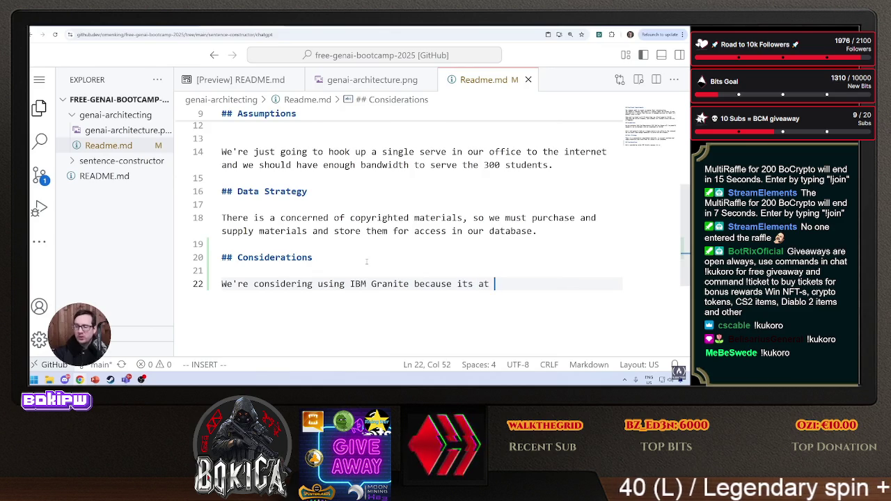
key("BackSpace")
key("BackSpace")
type("truley open-sourc")
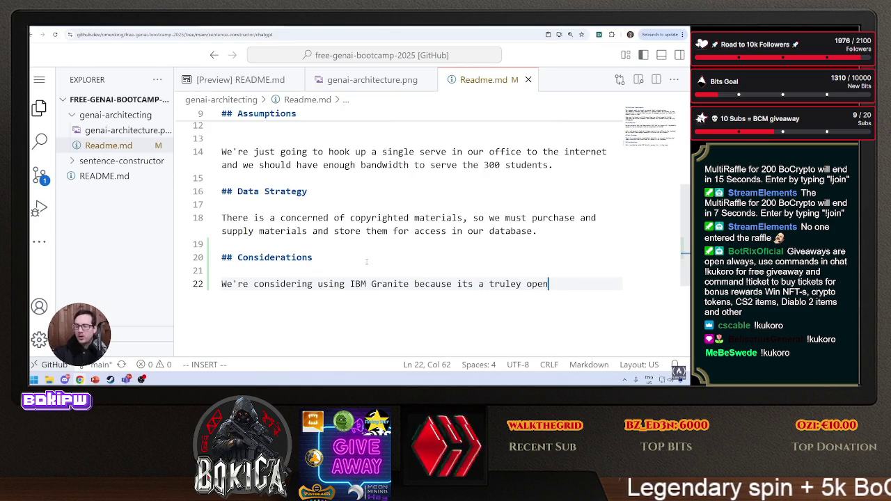
type("e model with ")
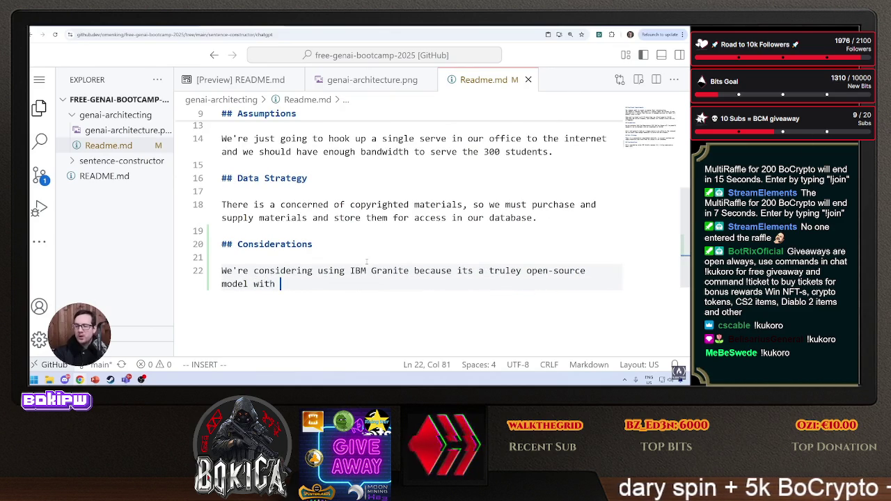
type("model data that is")
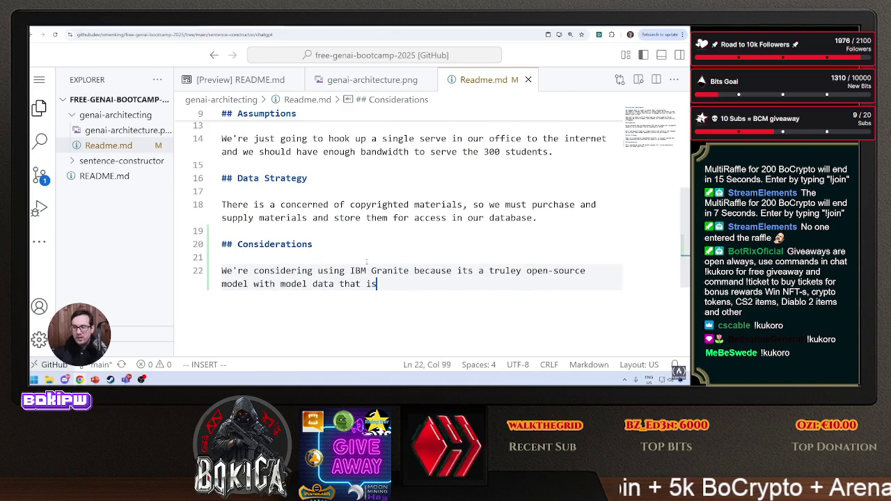
key("BackSpace")
key("BackSpace")
key("BackSpace")
type("r")
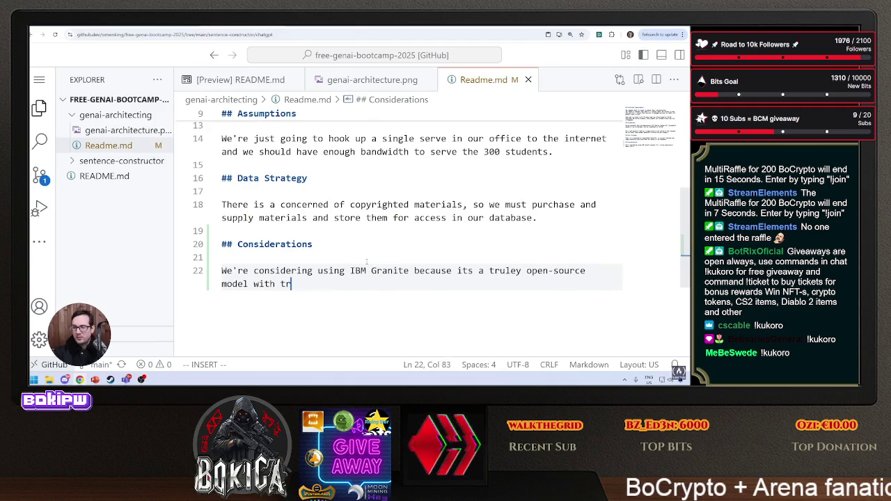
type("aining data that i")
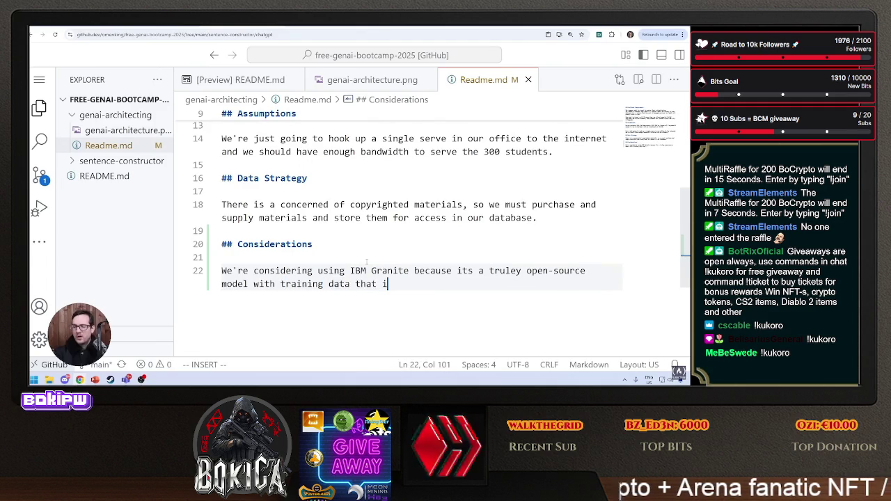
type("s traceable")
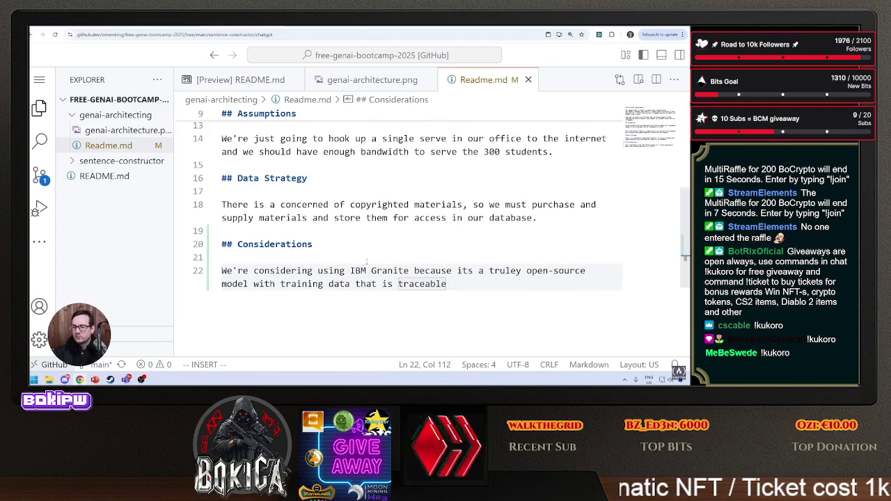
type(" so we c")
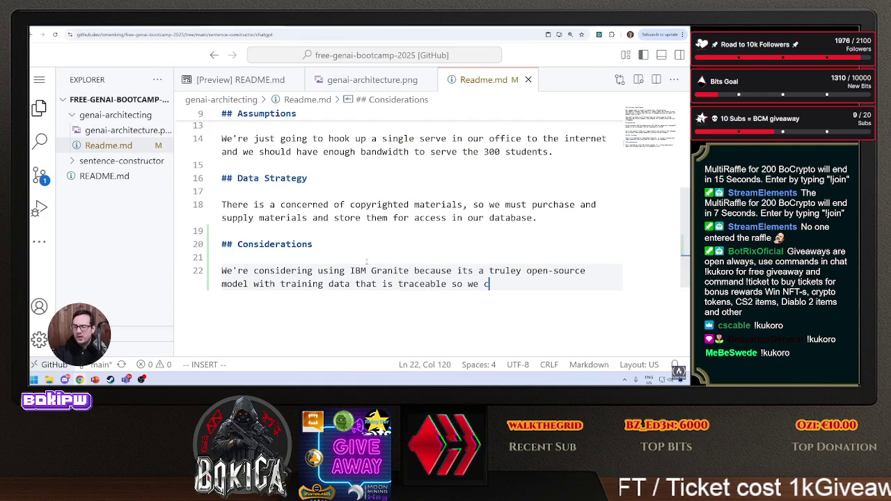
type("an avoid any ")
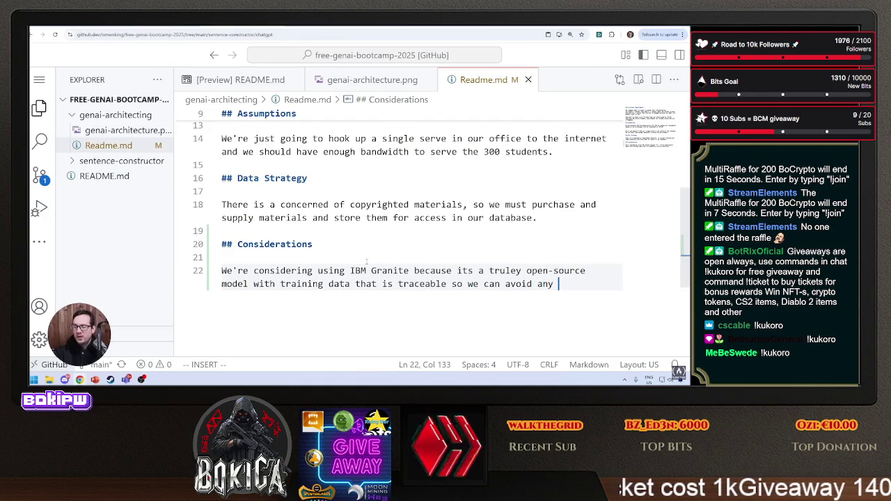
type("copyright issues an")
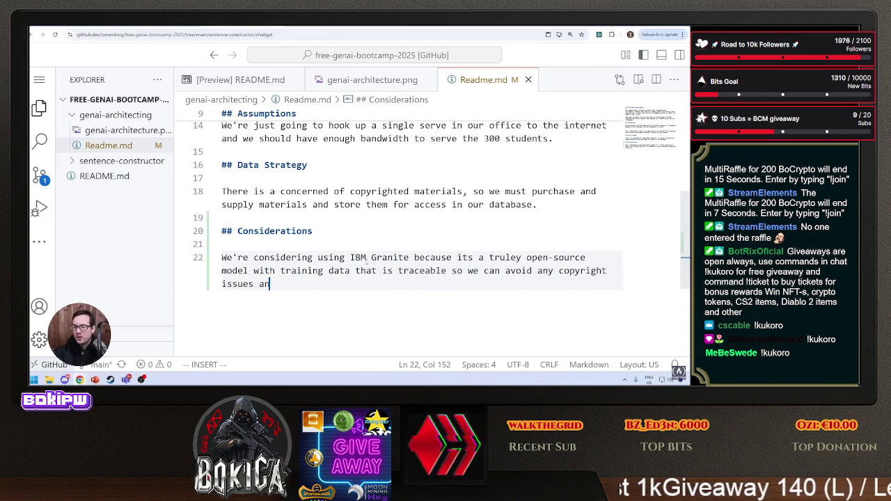
type("d we truley")
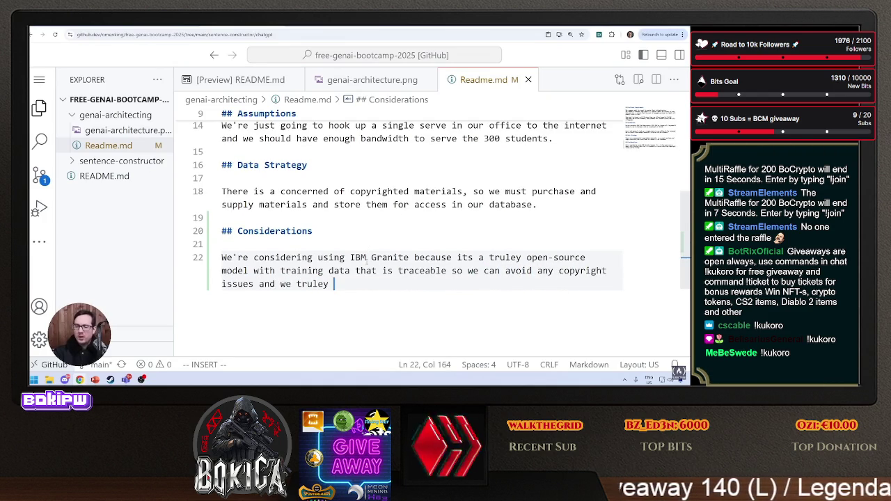
key("BackSpace")
key("BackSpace")
key("BackSpace")
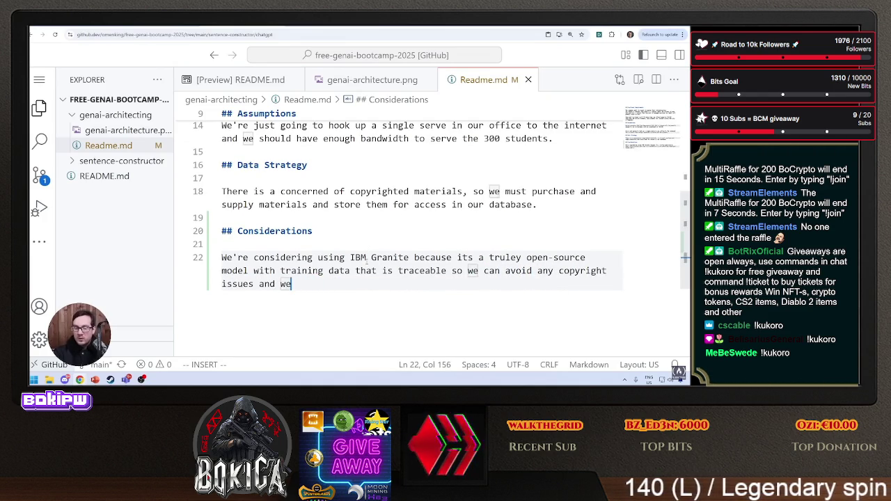
type("t")
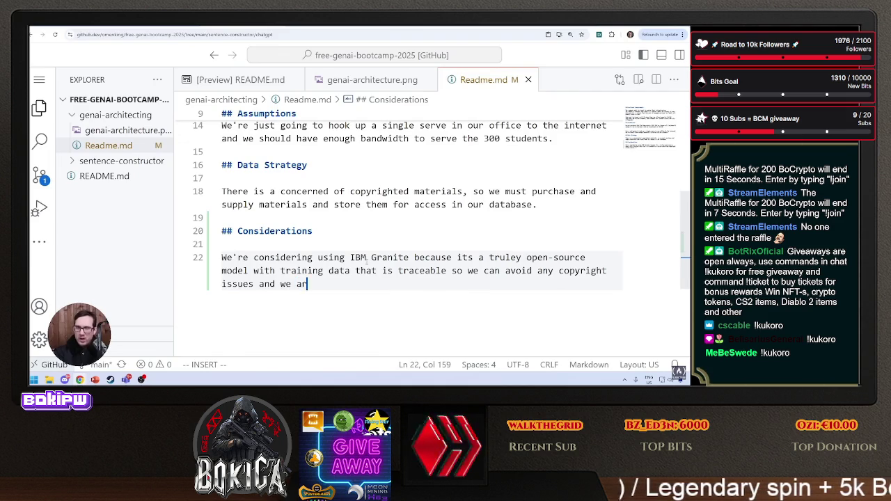
type("ble to know what")
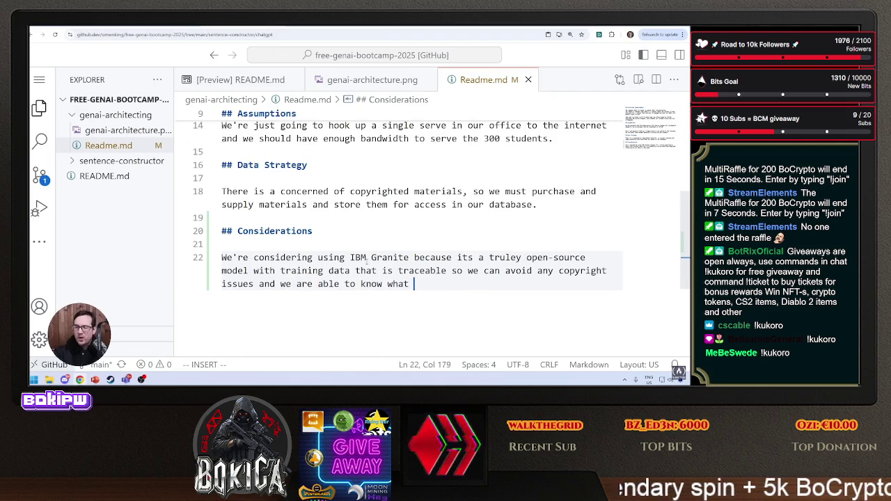
type("is going on in the mo")
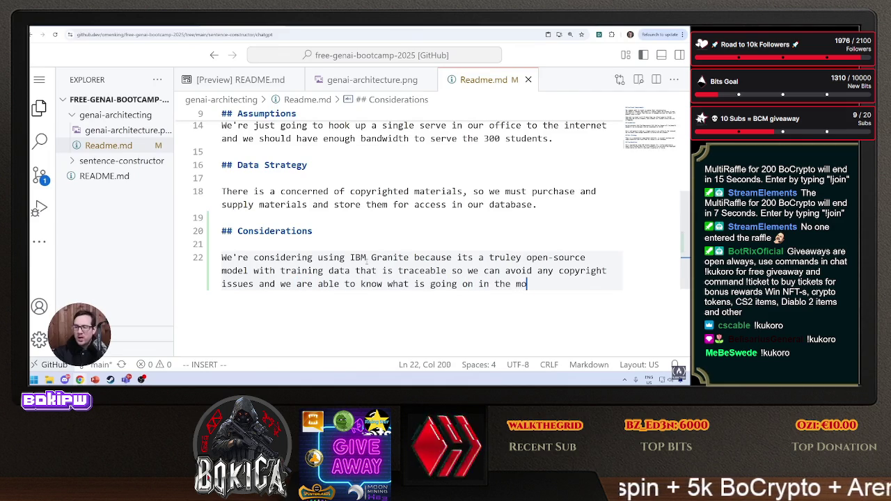
type("del.")
key("Return")
key("Return")
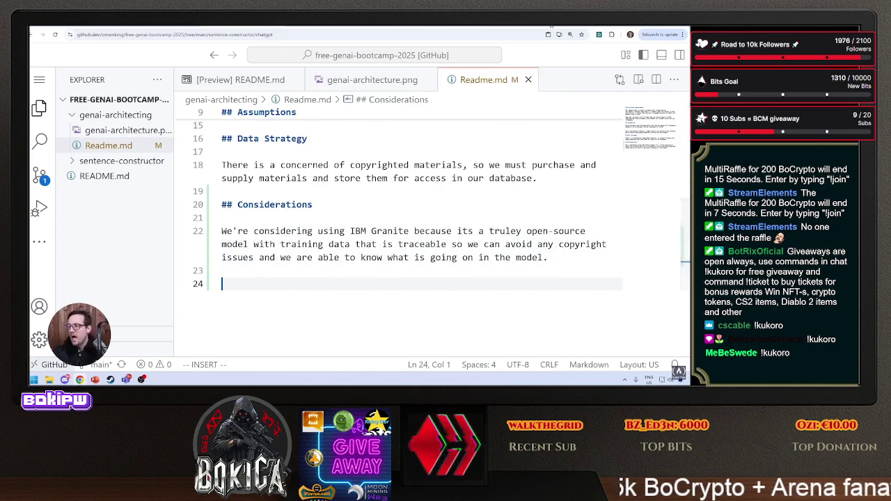
Search 'hugging face ibm' and browse IBM's Hugging Face page.
key("ctrl+t")
type("hugging ")
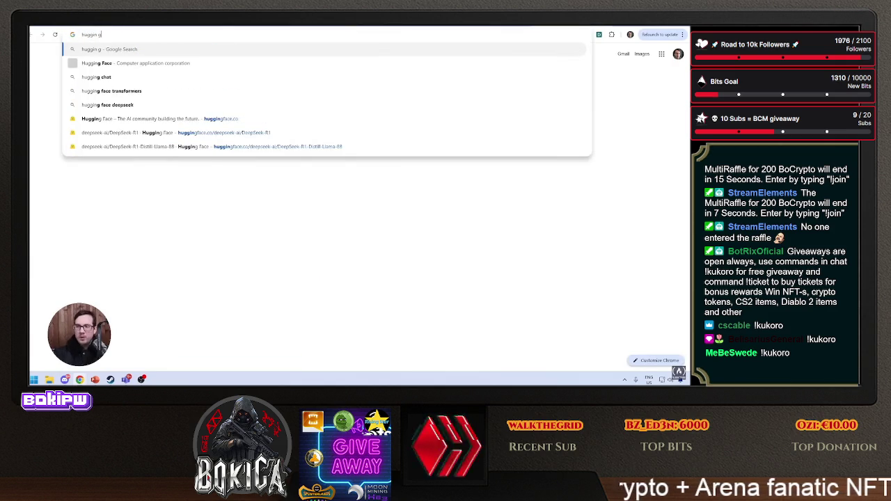
type("face ib")
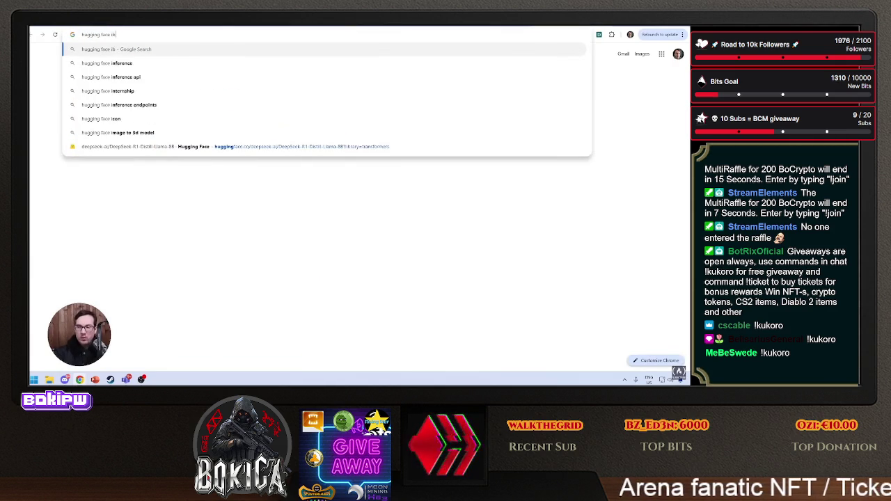
type("m hugging")
key("Return")
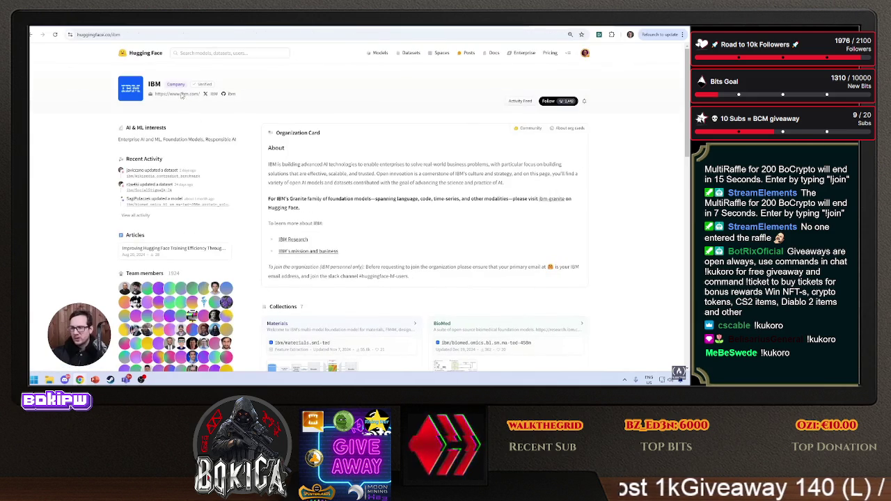
scroll(313, 194, "down", 2)
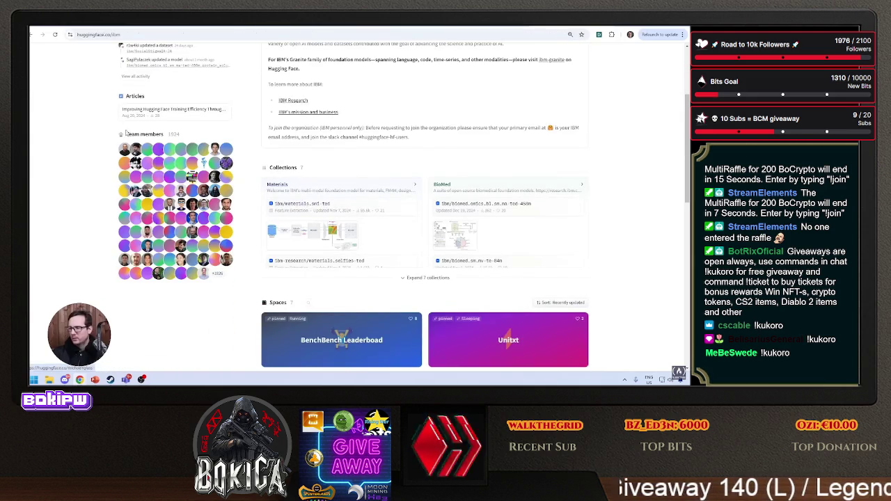
left_click(41, 36)
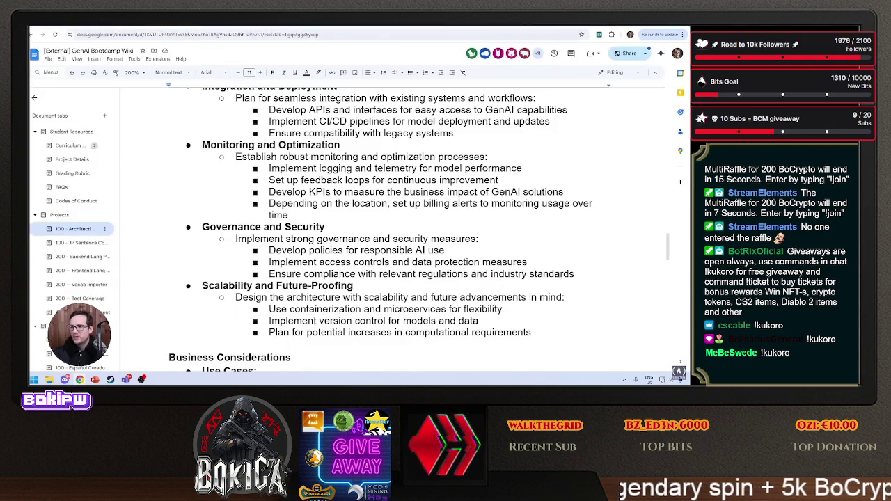
key("ctrl+Tab")
type("https://huggingface.co/ibm-granite")
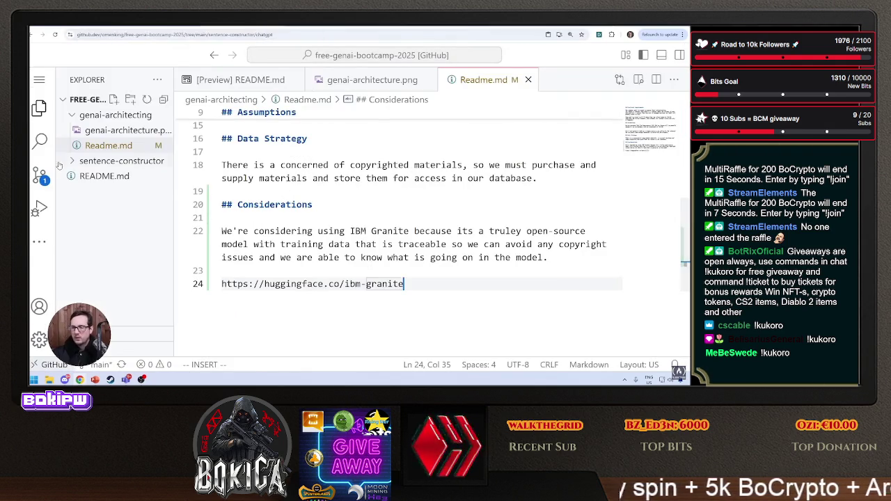
left_click(40, 176)
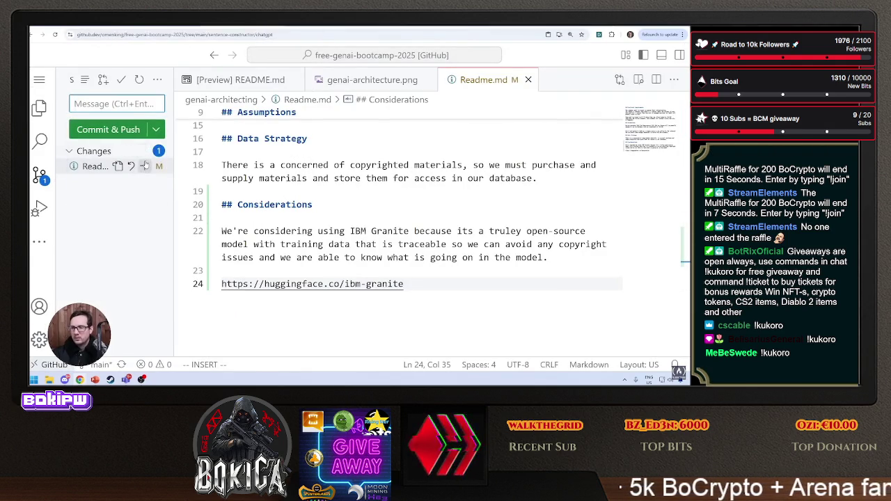
Commit the Readme.md changes with message 'update' and push them to main.
left_click(127, 103)
type("update")
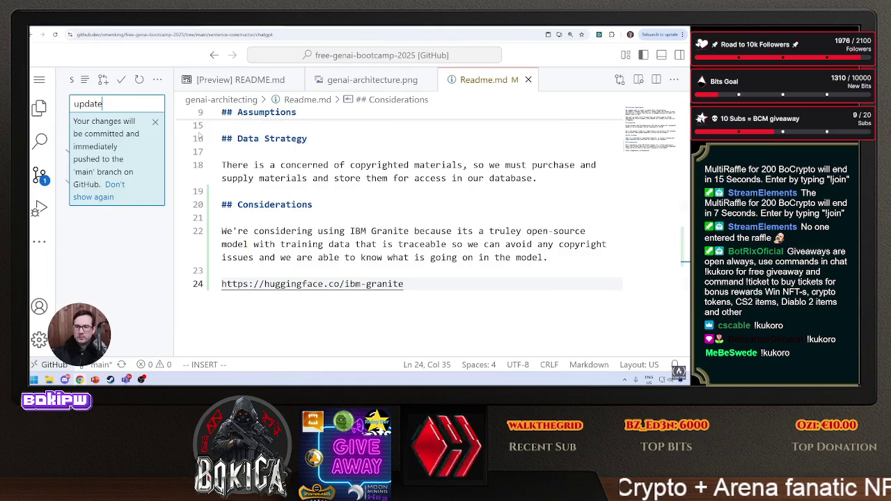
left_click(154, 121)
left_click(139, 129)
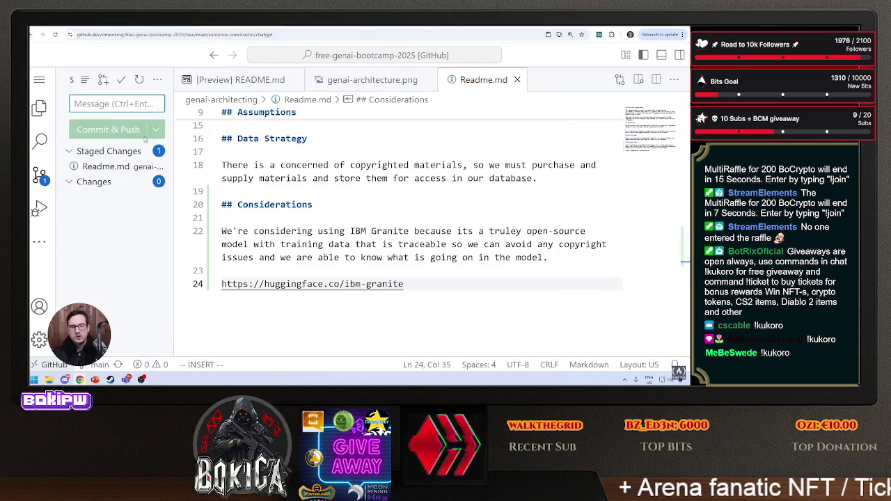